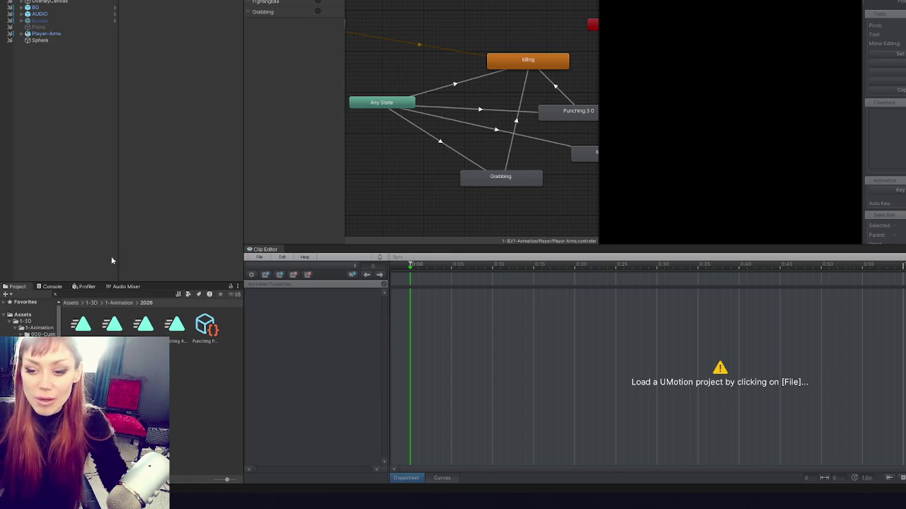
- Widen the Animator panel and inspect the Any State→Grabbing transition and Grabbing clip settings
left_click_drag(244, 184, 196, 184)
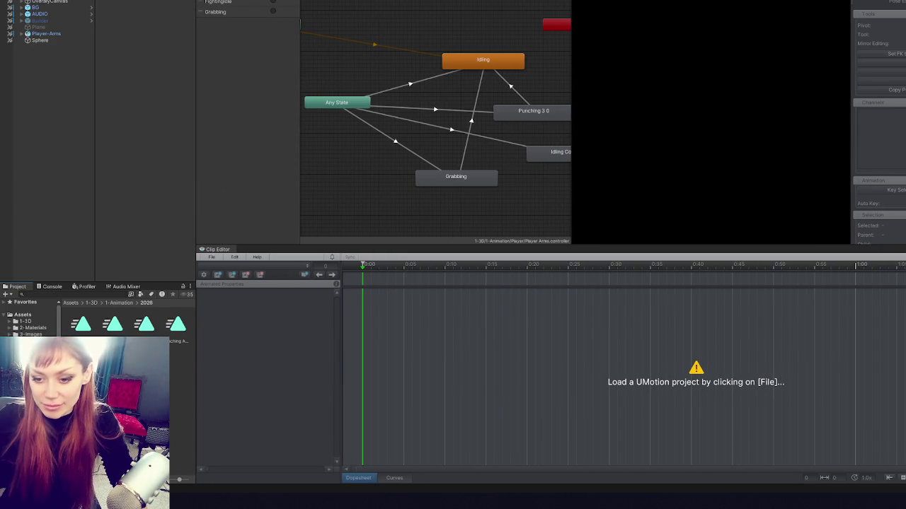
left_click(32, 366)
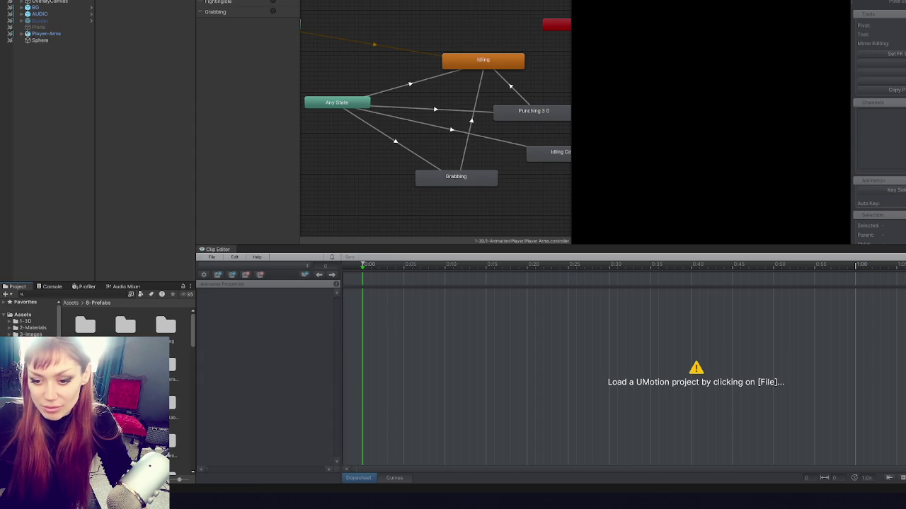
left_click(32, 353)
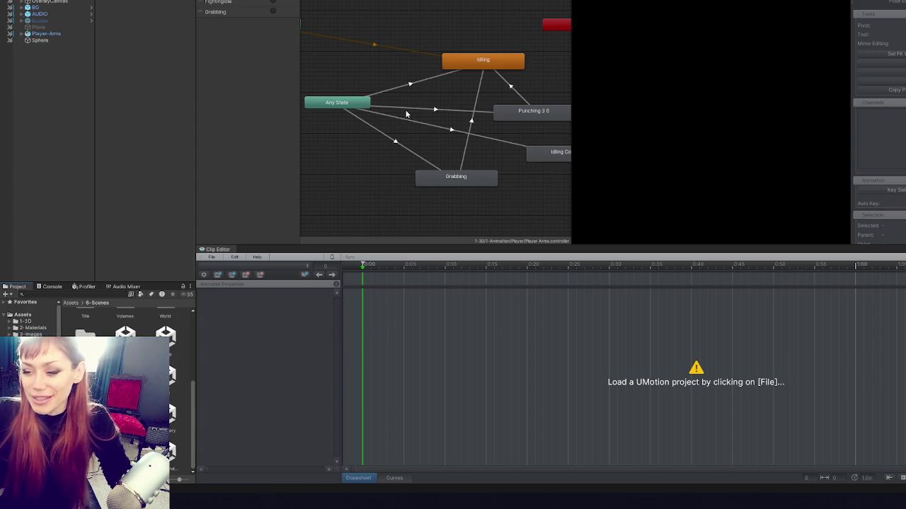
left_click(474, 179)
left_click(417, 154)
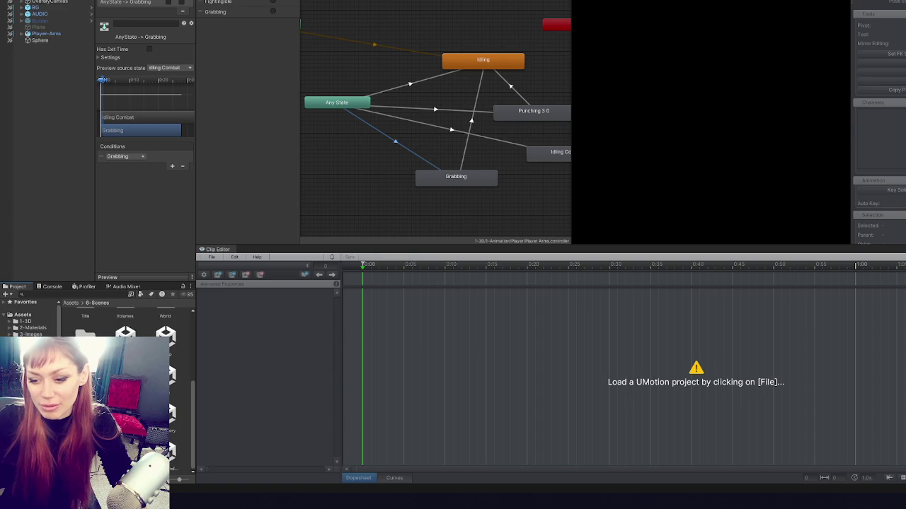
left_click(467, 177)
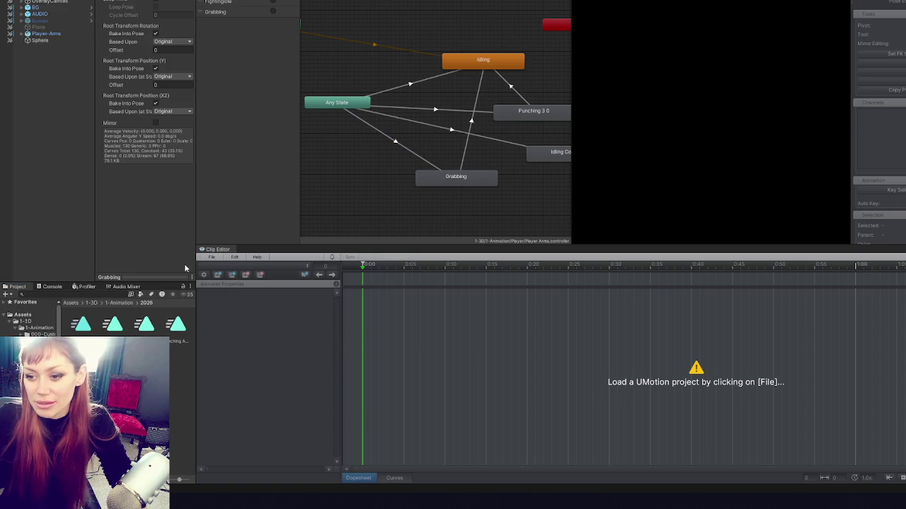
- Open the Player-Arms UMotion project from the Clip Editor's recent projects
left_click(211, 257)
key("Escape")
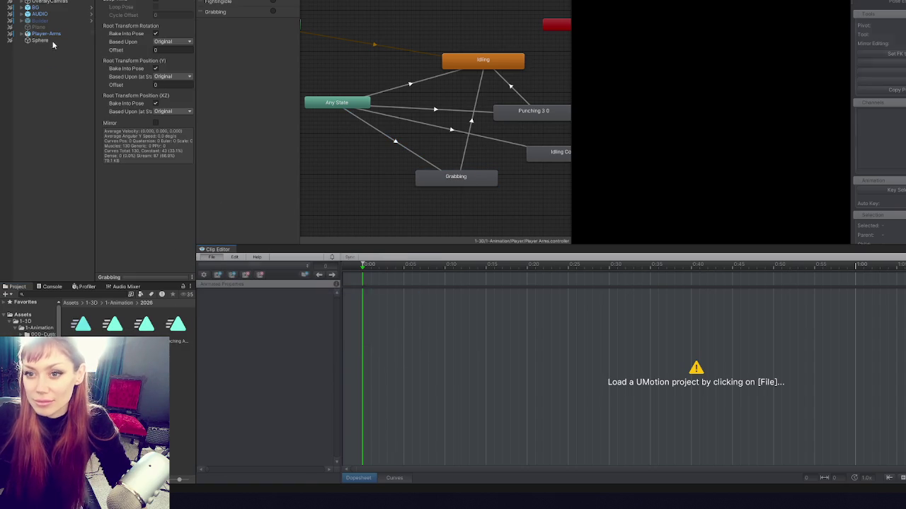
left_click(405, 238)
- Preview the Grabbing clip, then rotate RightForeArm up and forward at frame 13
left_click_drag(373, 273, 353, 271)
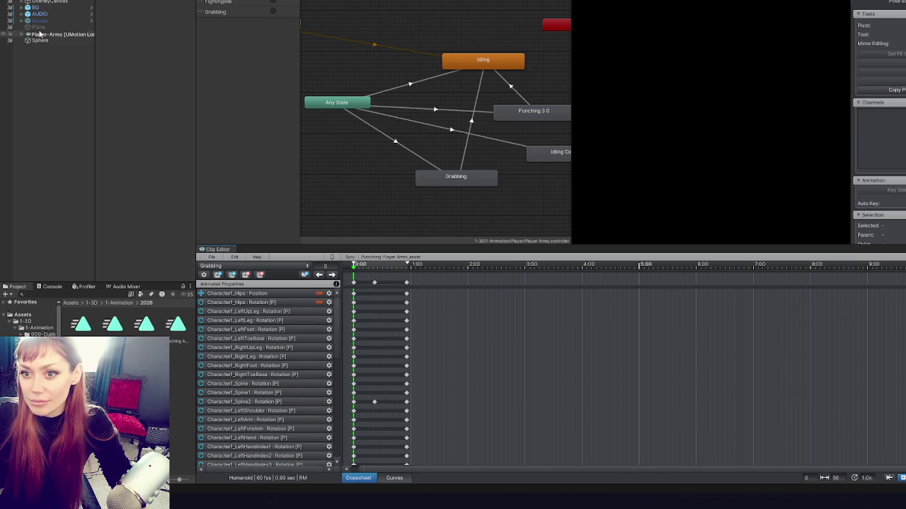
key("ctrl+1")
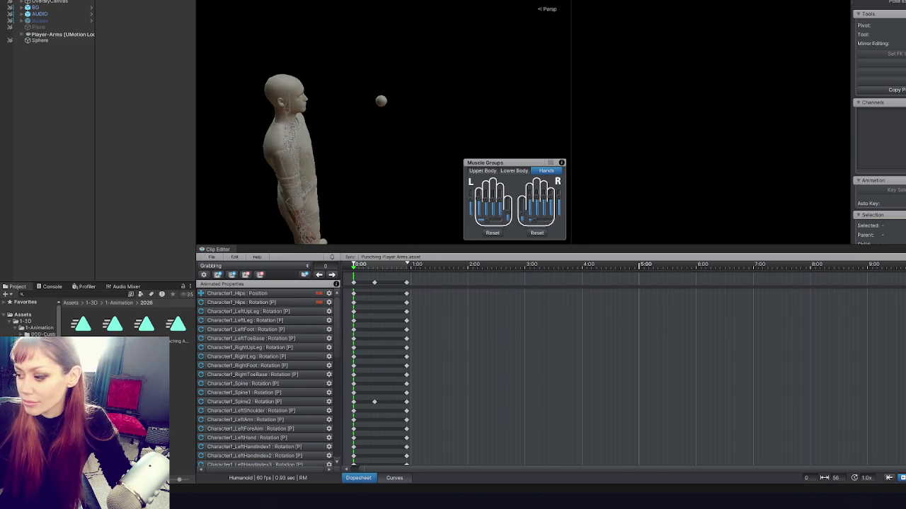
key("space")
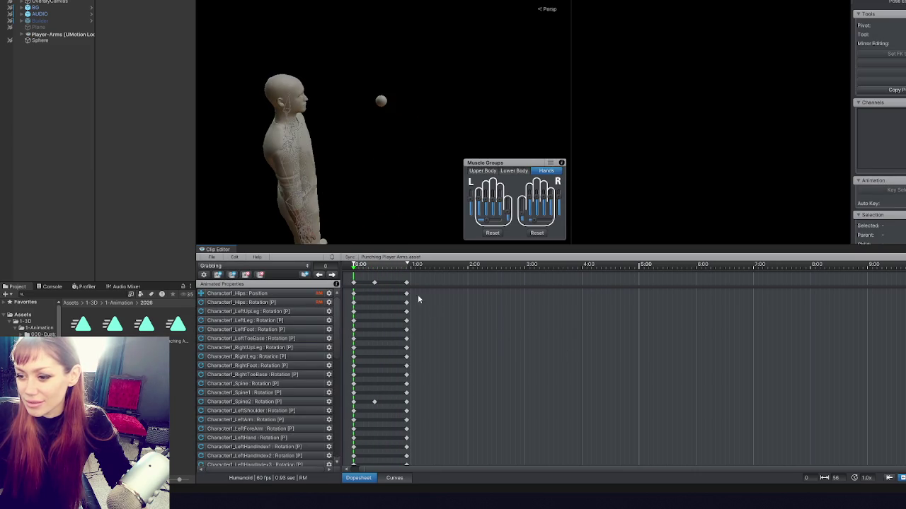
left_click_drag(375, 283, 380, 283)
left_click(366, 265)
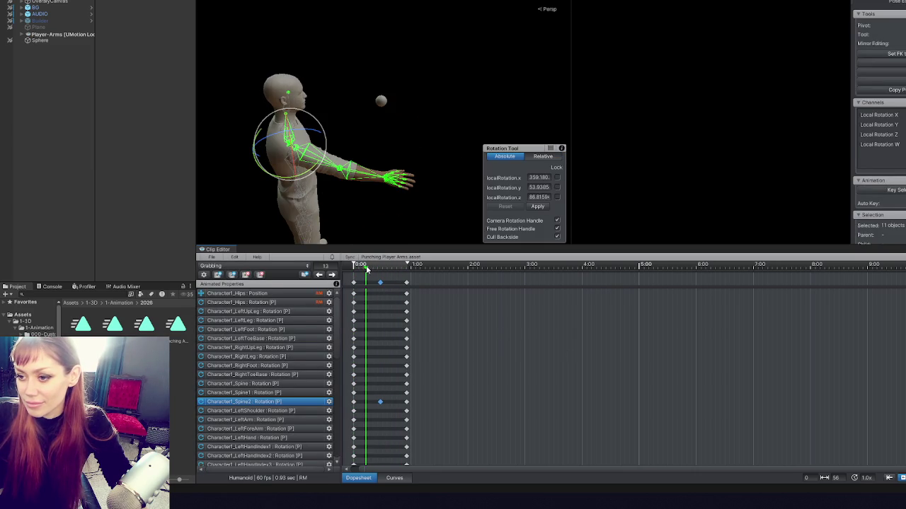
left_click(354, 175)
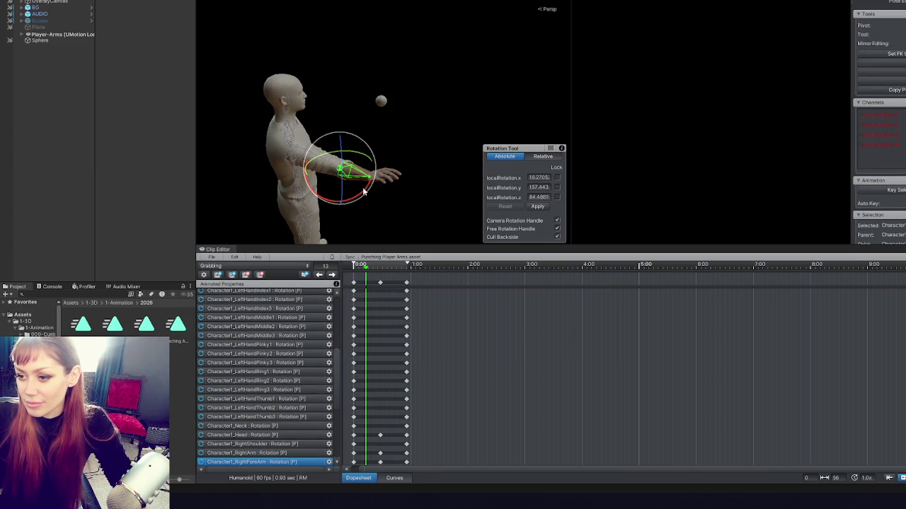
mouse_move(363, 193)
left_mouse_down()
mouse_move(406, 169)
mouse_move(364, 145)
mouse_move(341, 176)
mouse_move(325, 175)
mouse_move(351, 174)
mouse_move(348, 165)
mouse_move(338, 174)
mouse_move(544, 224)
mouse_move(439, 127)
mouse_move(257, 10)
mouse_move(587, 209)
mouse_move(640, 191)
left_mouse_up()
mouse_move(460, 181)
left_mouse_down()
mouse_move(433, 171)
mouse_move(437, 190)
mouse_move(373, 149)
mouse_move(393, 177)
mouse_move(396, 170)
mouse_move(372, 164)
mouse_move(368, 172)
mouse_move(200, 181)
mouse_move(238, 184)
mouse_move(221, 238)
mouse_move(297, 212)
mouse_move(410, 233)
left_mouse_up()
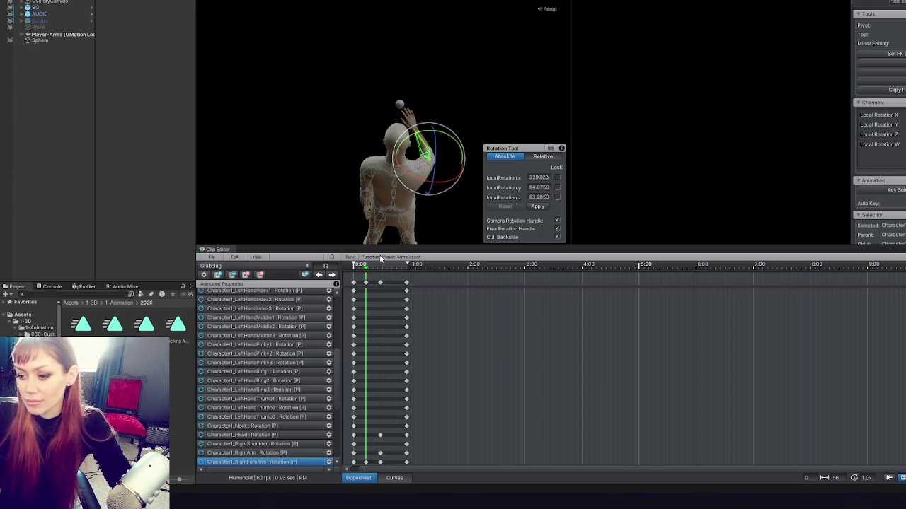
- Rotate the right forearm to reach toward the sphere at frame 39
left_click(366, 283)
left_click(391, 266)
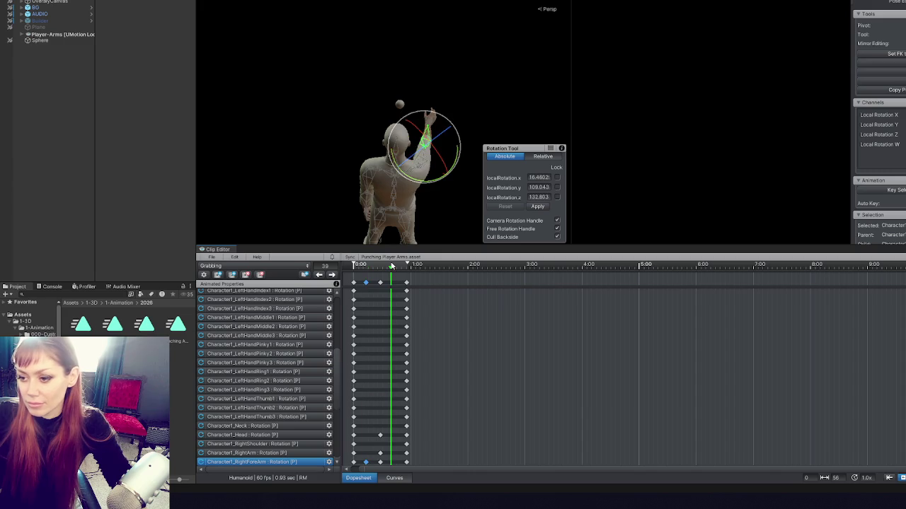
left_click_drag(354, 99, 340, 127)
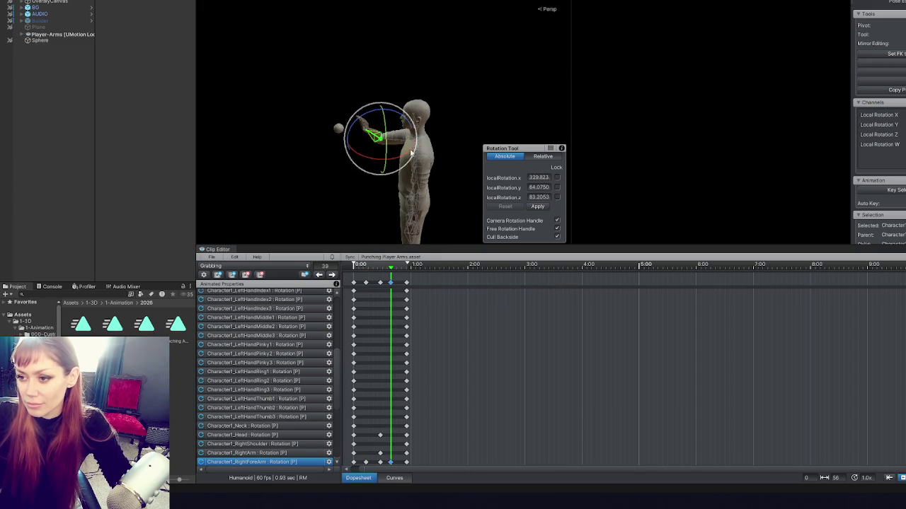
left_click(213, 258)
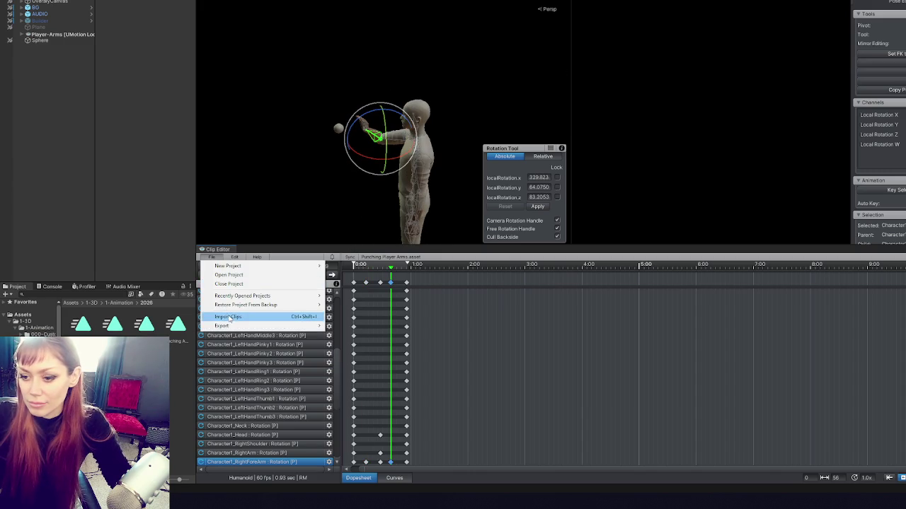
- Export the current Grabbing clip from UMotion and close the export report
mouse_move(243, 326)
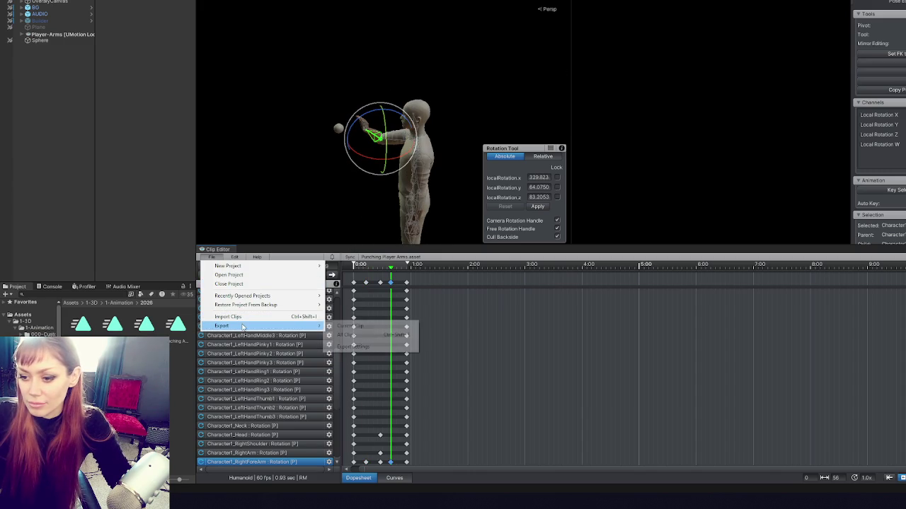
left_click(362, 327)
left_click(539, 265)
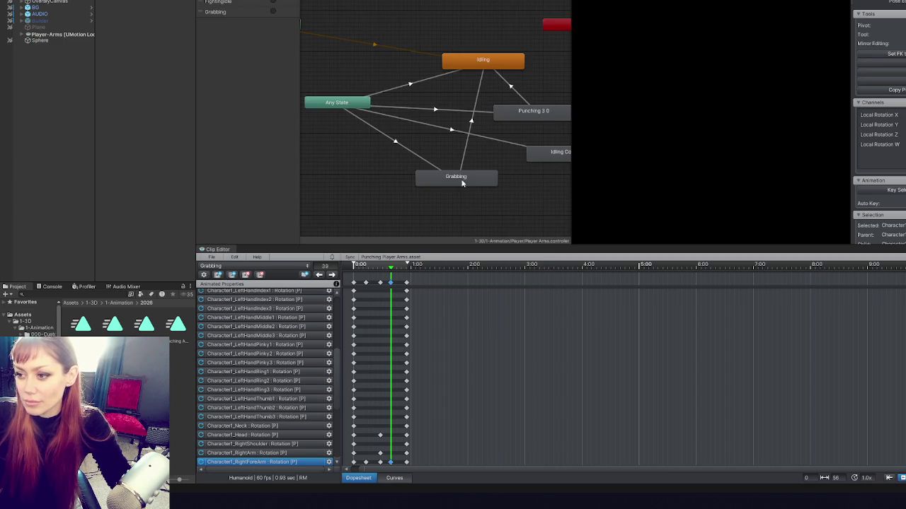
- Delete the old Grabbing state from the Animator graph
left_click(463, 184)
key("Delete")
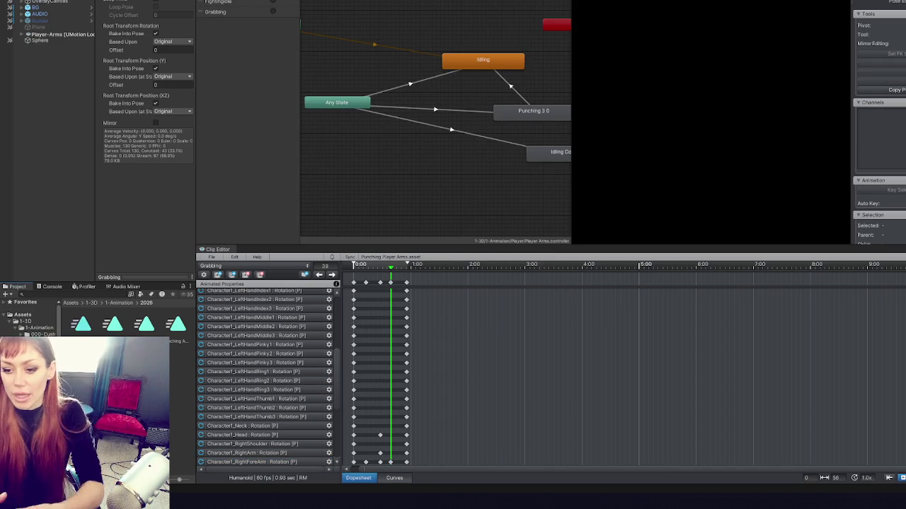
key("ctrl+d")
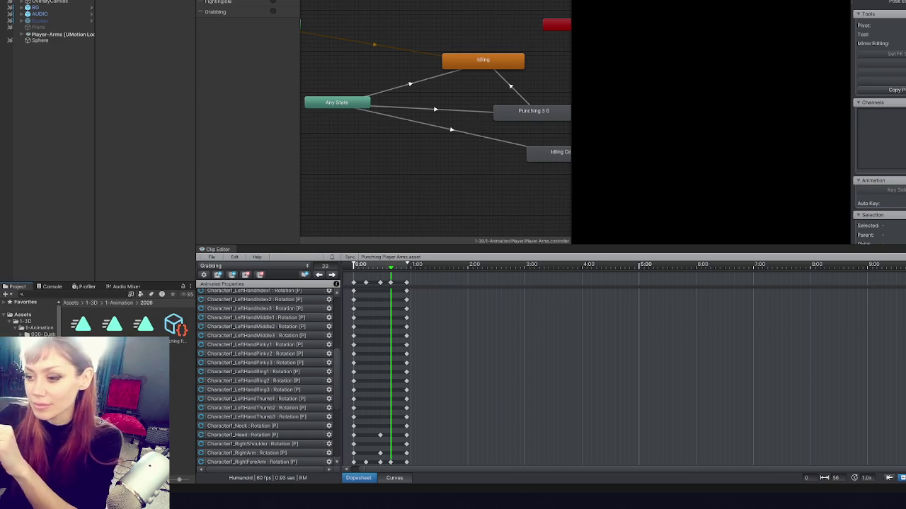
- Re-export the current Grabbing clip and drag Grabbing.anim into the Animator as a new state
left_click(213, 258)
mouse_move(234, 327)
left_click(357, 327)
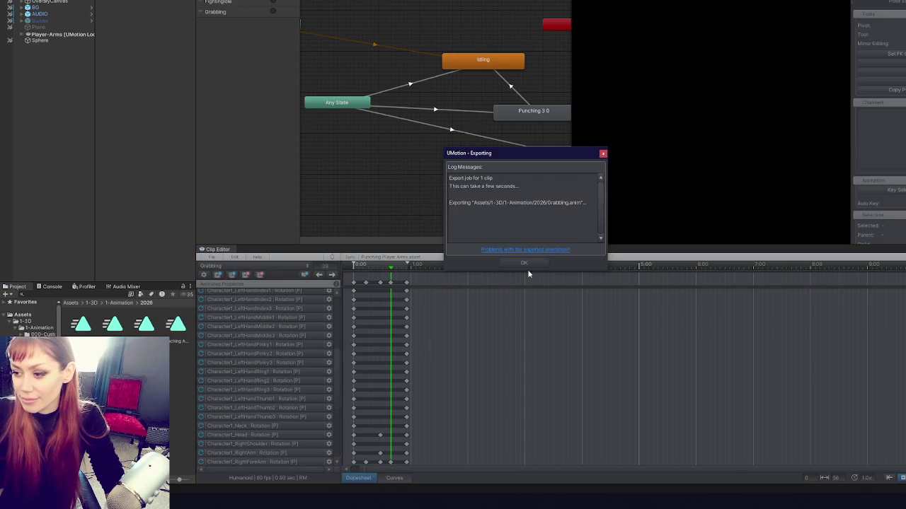
left_click_drag(116, 333, 361, 220)
- Add transitions from Any State to Grabbing and from Grabbing back to Idling
right_click(342, 109)
left_click(351, 115)
left_click(425, 198)
right_click(427, 201)
left_click(458, 206)
left_click(478, 62)
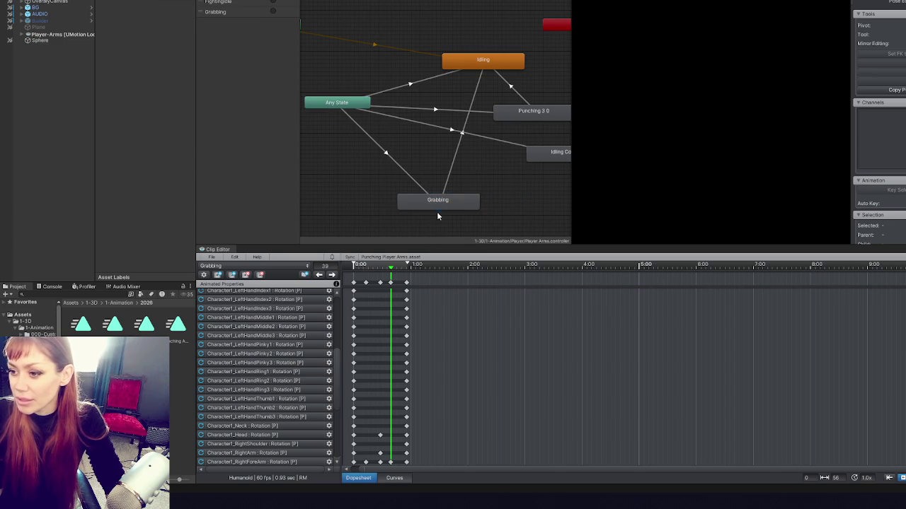
- Bake root rotation and vertical position into pose, and set the Any State→Grabbing condition to Idling
left_click(330, 148)
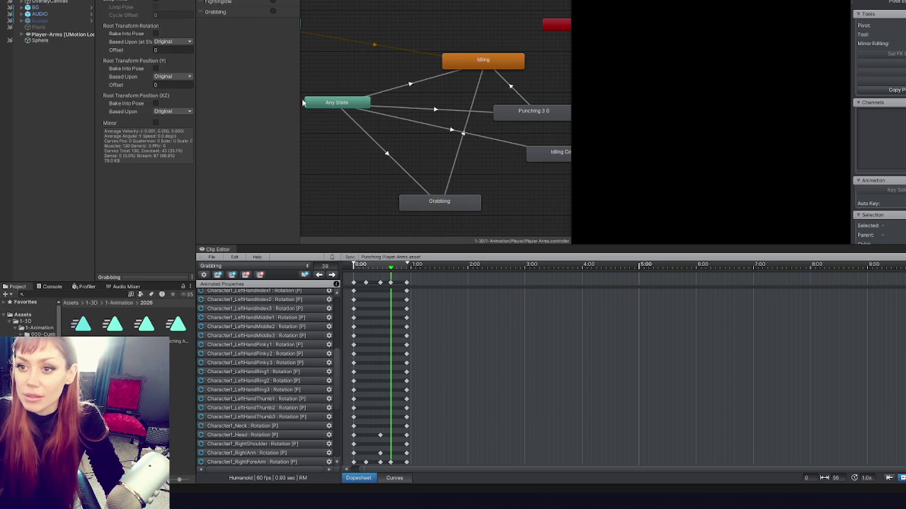
left_click(156, 33)
left_click(156, 68)
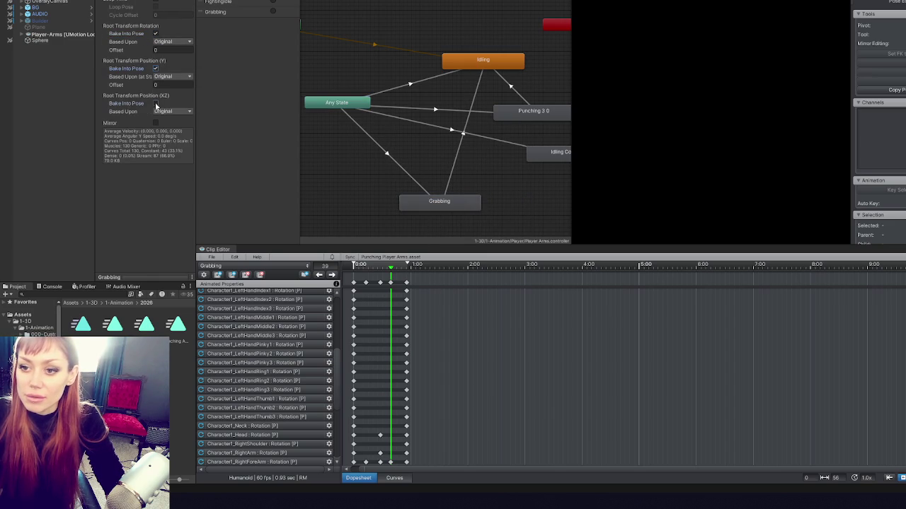
left_click(387, 154)
left_click(171, 166)
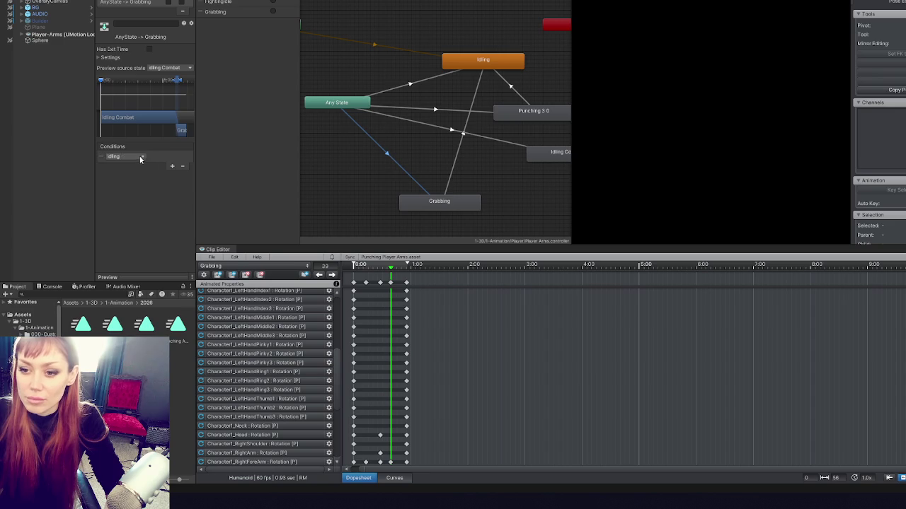
left_click(333, 194)
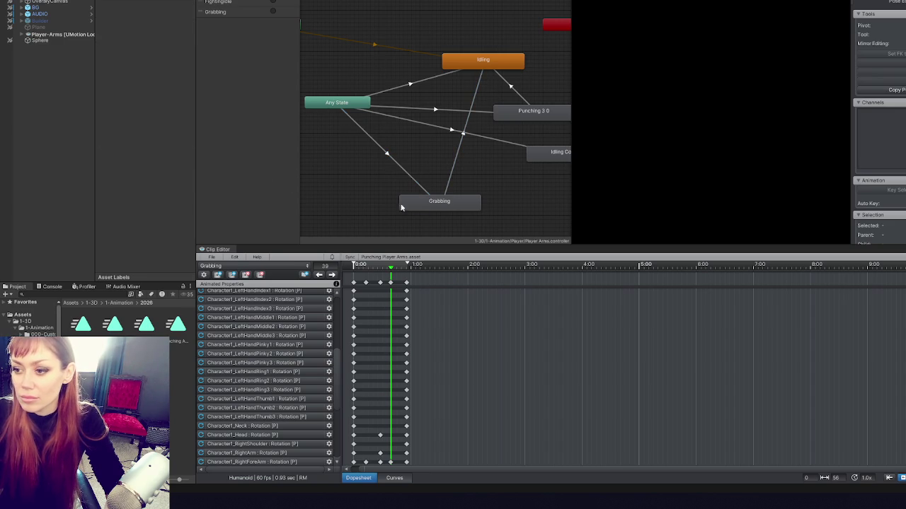
left_click(417, 181)
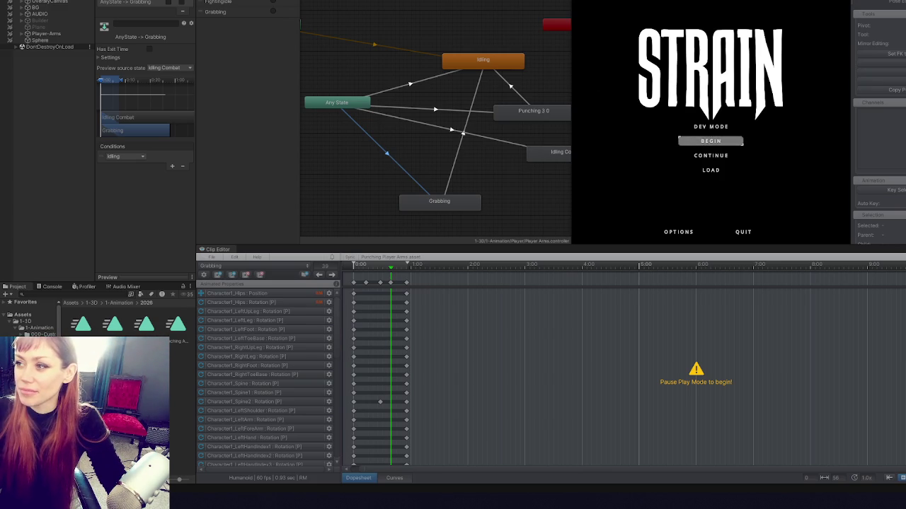
- Enter maximized Play Mode and click BEGIN on the STRAIN menu
key("shift+space")
left_click(558, 277)
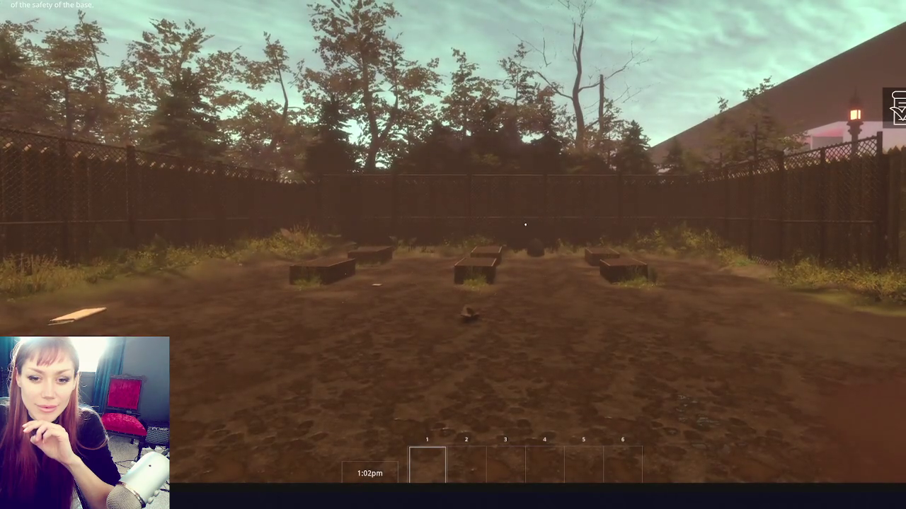
- Switch to hotbar slot 4, then pause and resume the game
key("4")
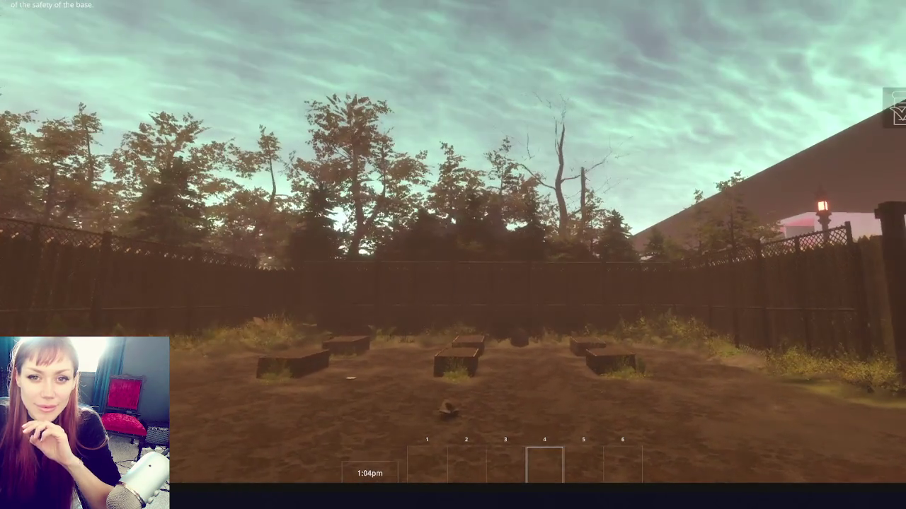
key("Escape")
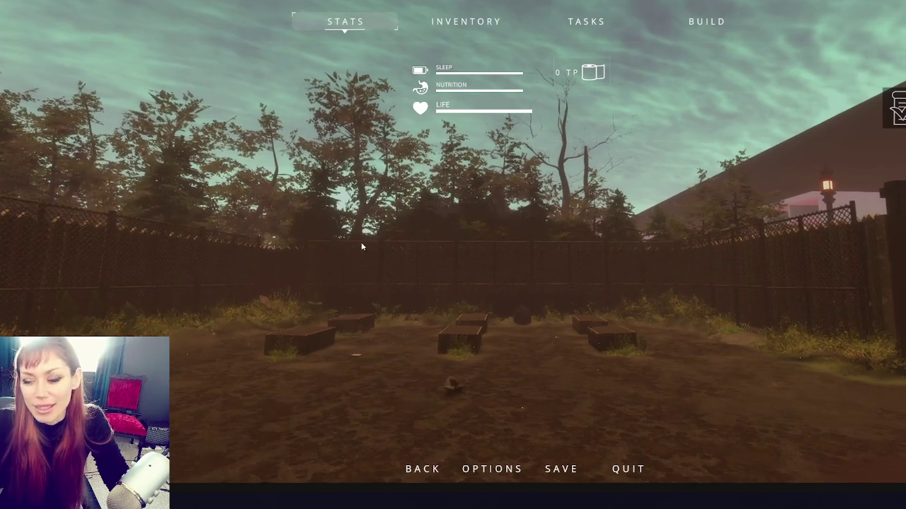
key("Escape")
- Walk across the yard, swing the empty arm, pick up the kettle, and pause the game
key("w")
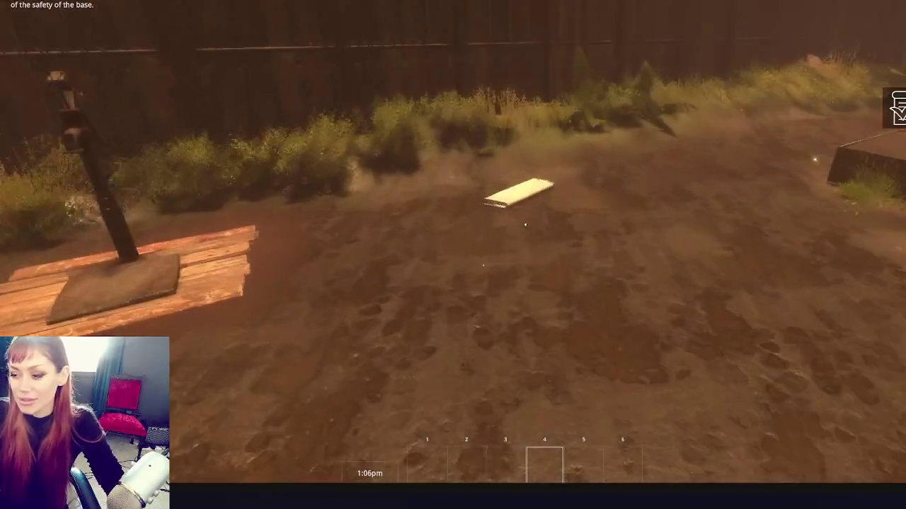
key("w")
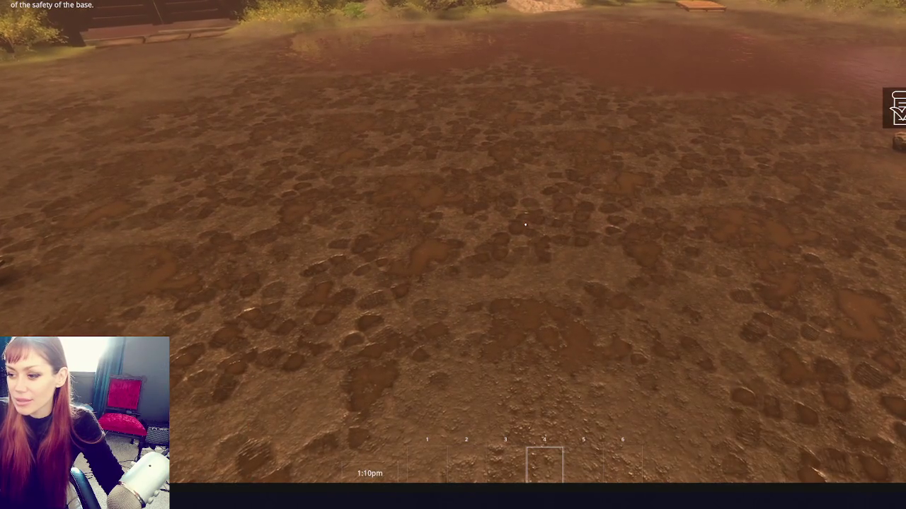
left_click(525, 225)
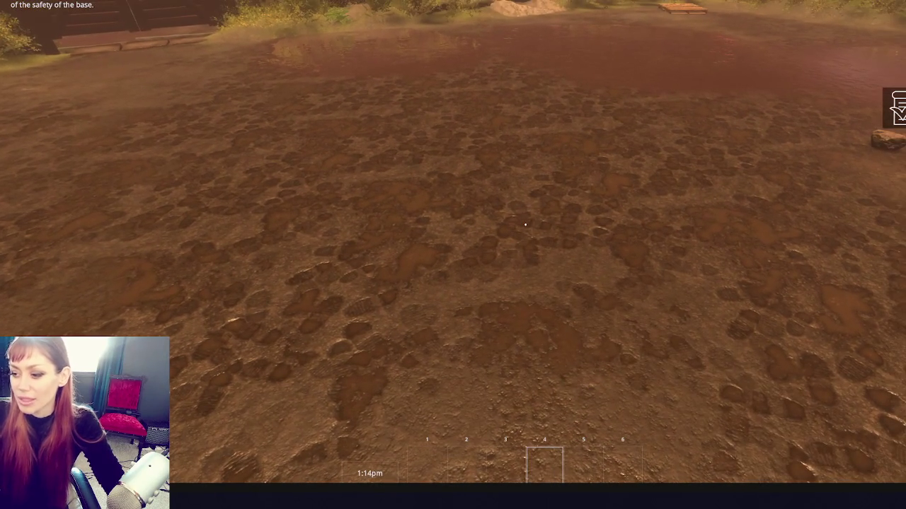
left_click(525, 224)
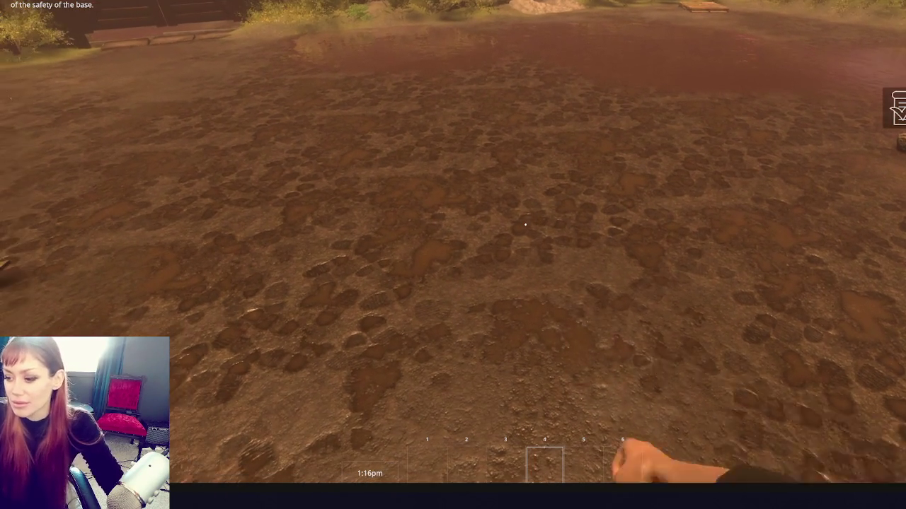
key("w")
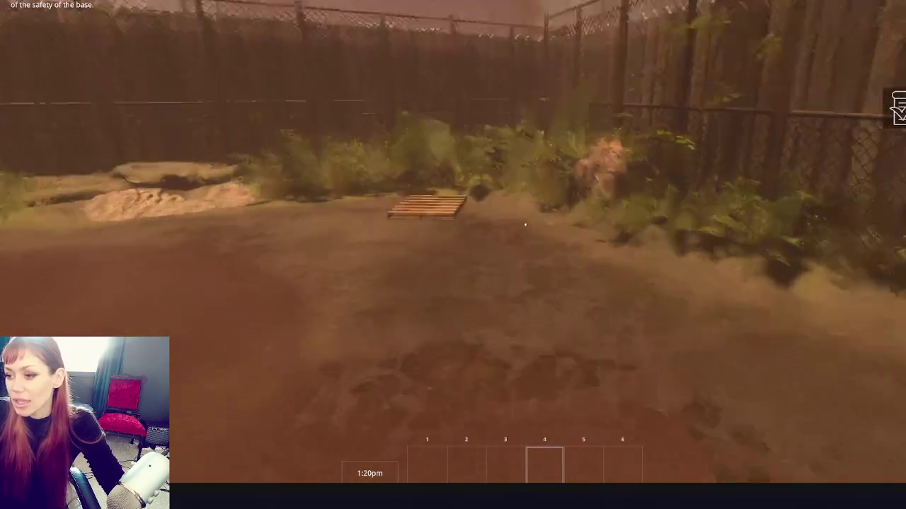
key("w")
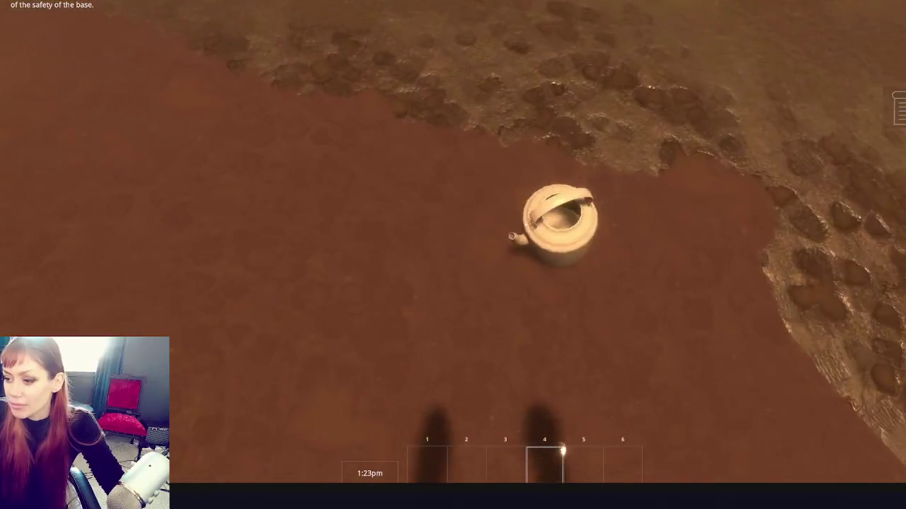
left_click(525, 225)
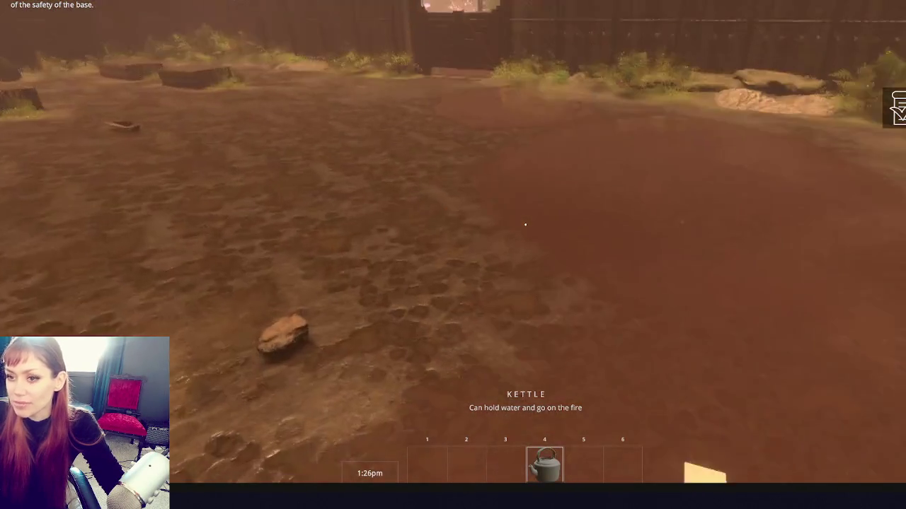
key("Escape")
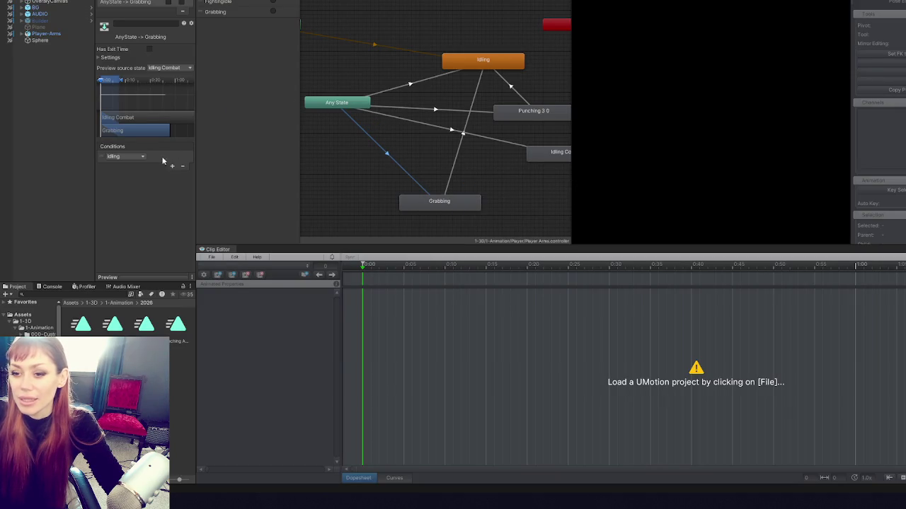
- Check the Any State→Grabbing transition's condition in the Inspector, then relaunch the game in developer mode
left_click(120, 156)
left_click(121, 199)
left_click(370, 188)
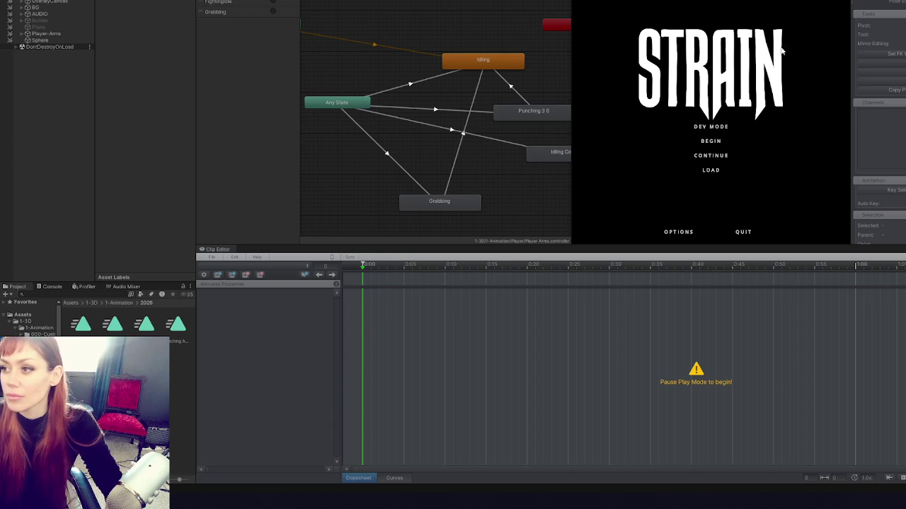
left_click(705, 130)
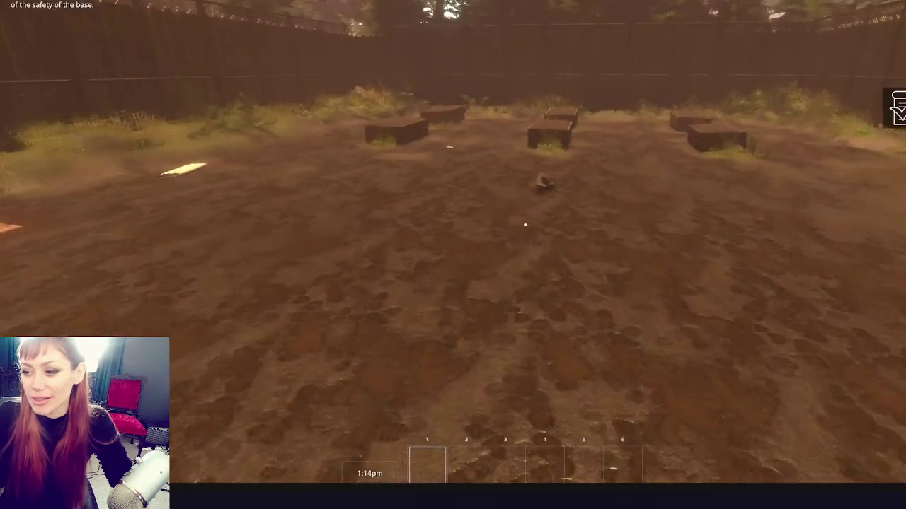
- Pick up the scrap wood, newspaper, tomato sapling, rock, yellow paper and kettle
key("w")
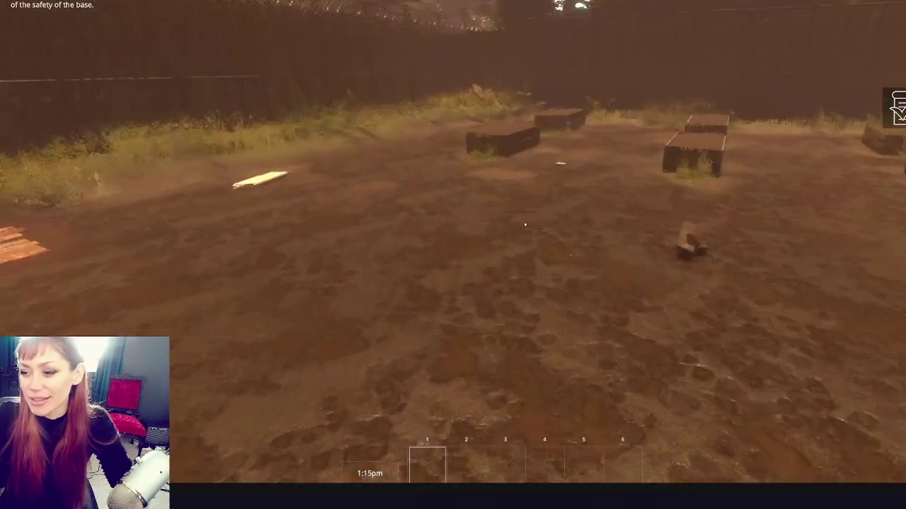
key("e")
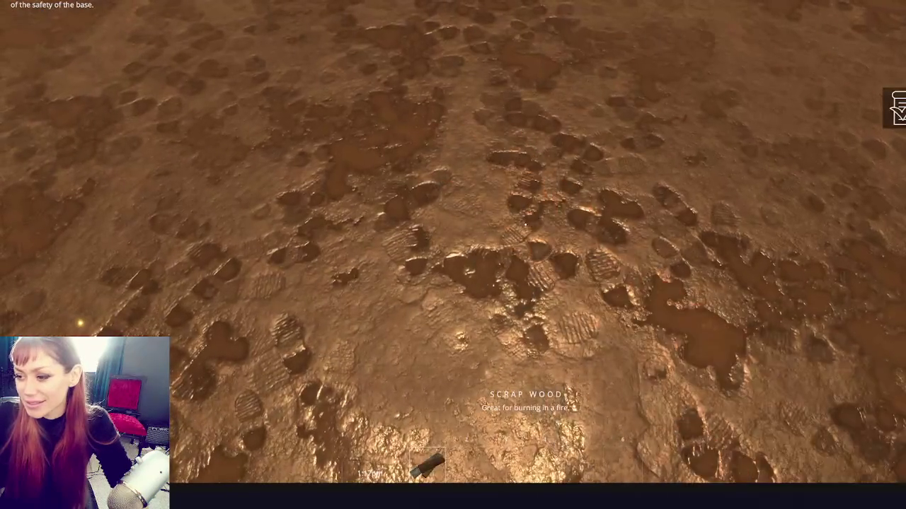
key("e")
key("e")
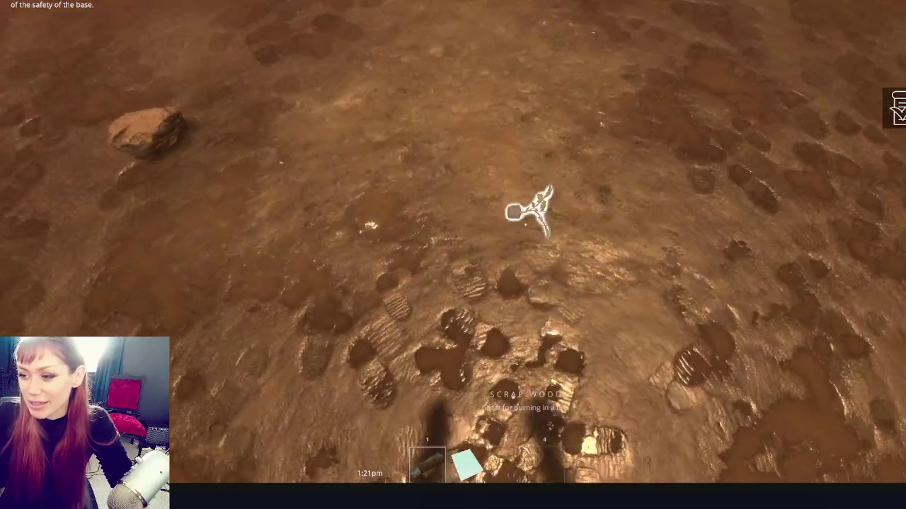
key("e")
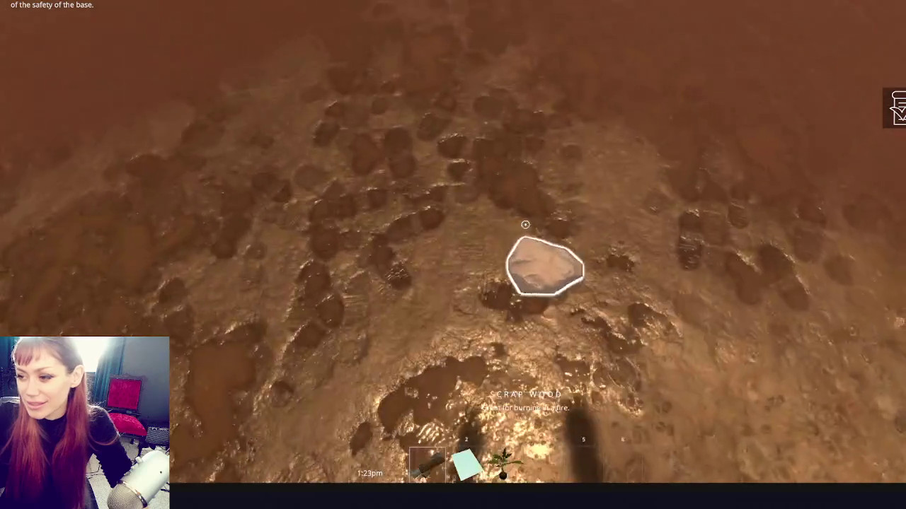
key("e")
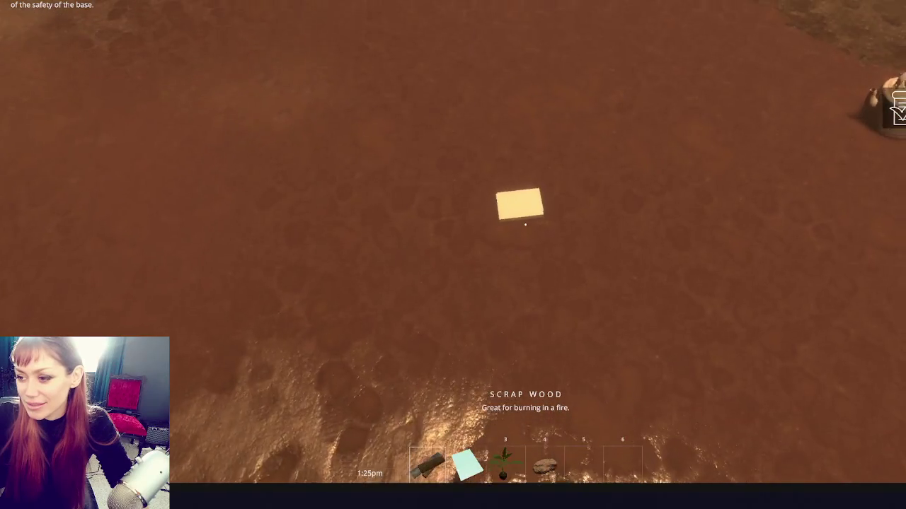
key("e")
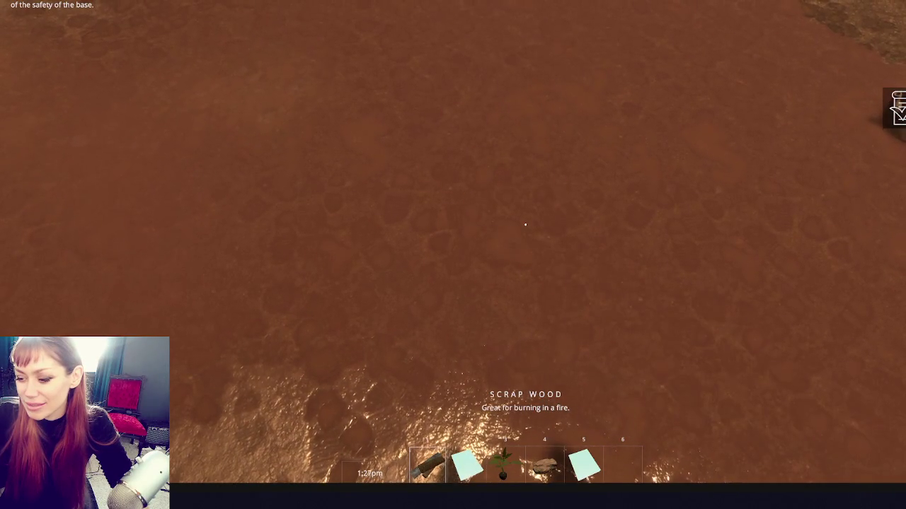
key("e")
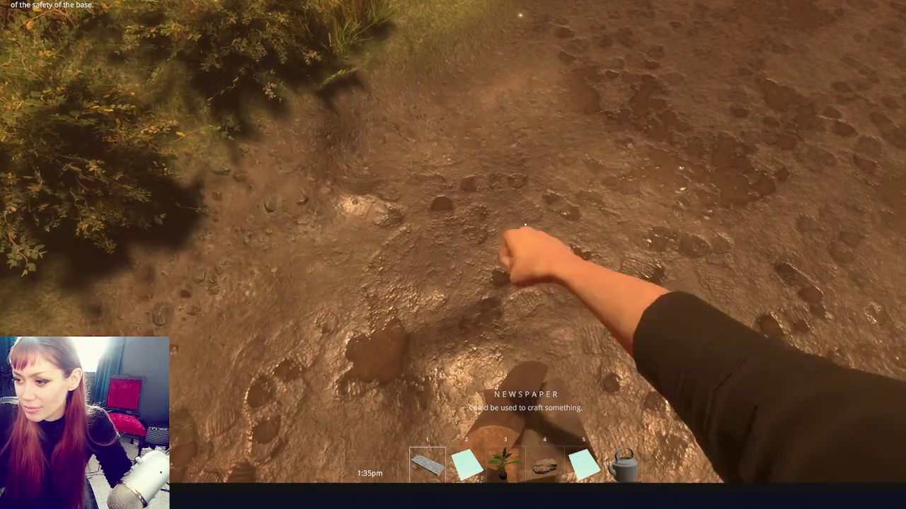
- Grab and drop the scrap wood board, equip the sapling, drop the kettle, then equip slot 1
key("e")
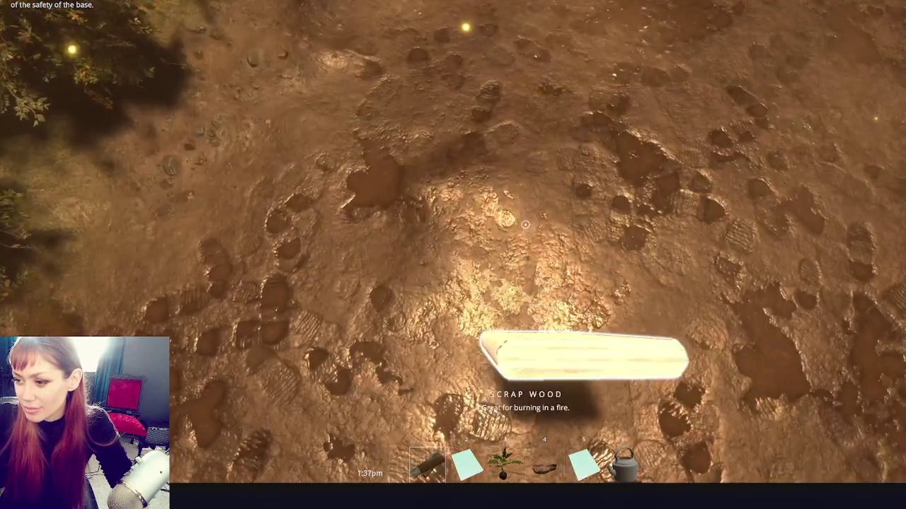
key("e")
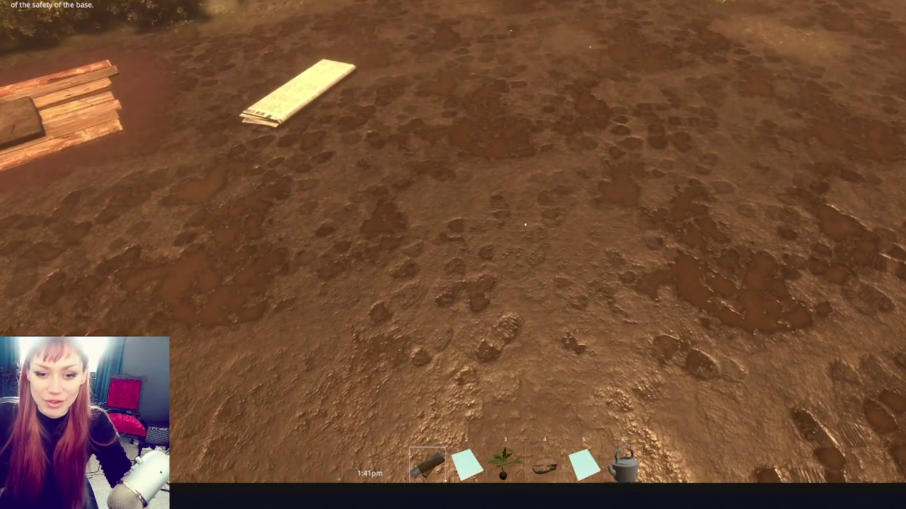
key("3")
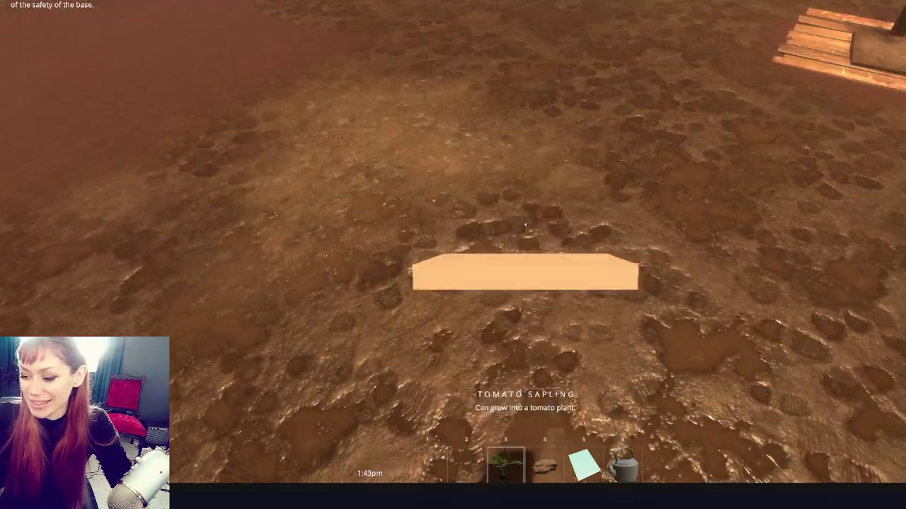
key("6")
key("e")
key("1")
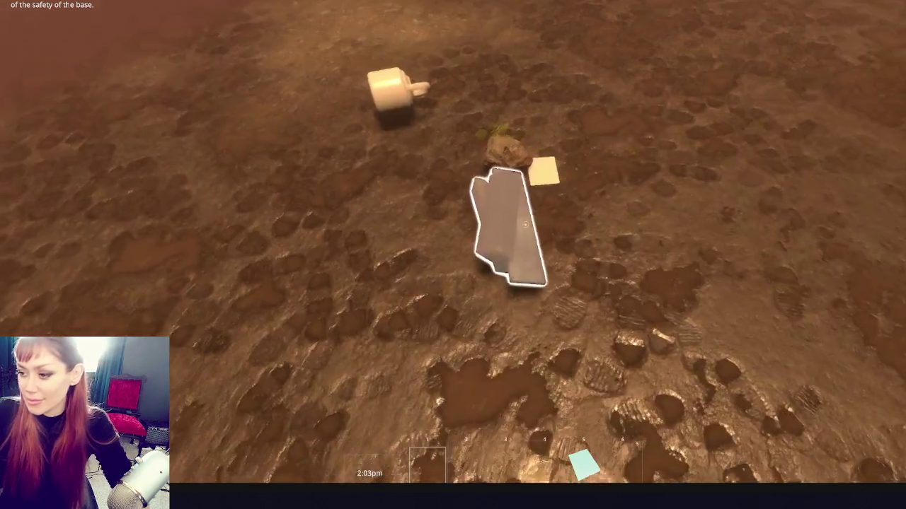
- Pick up the scrap wood, rock, paper and kettle, then pause and exit Play Mode
left_click(525, 225)
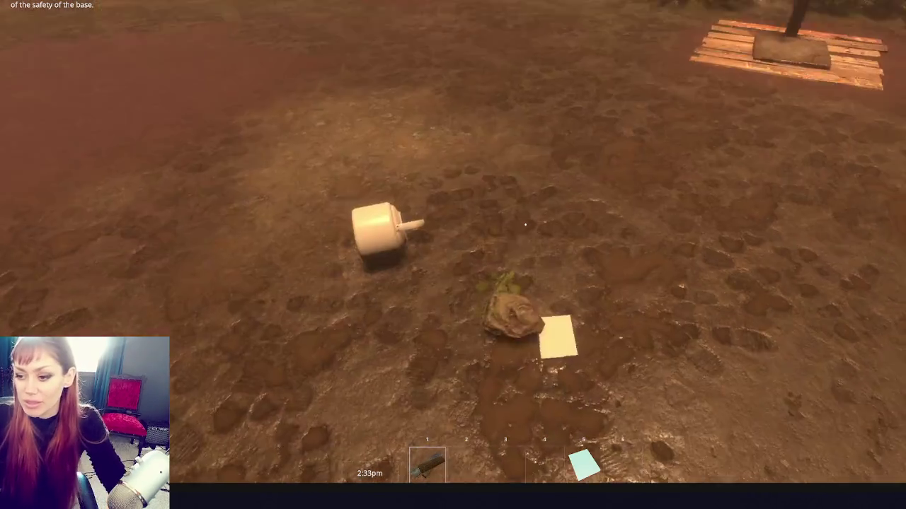
key("e")
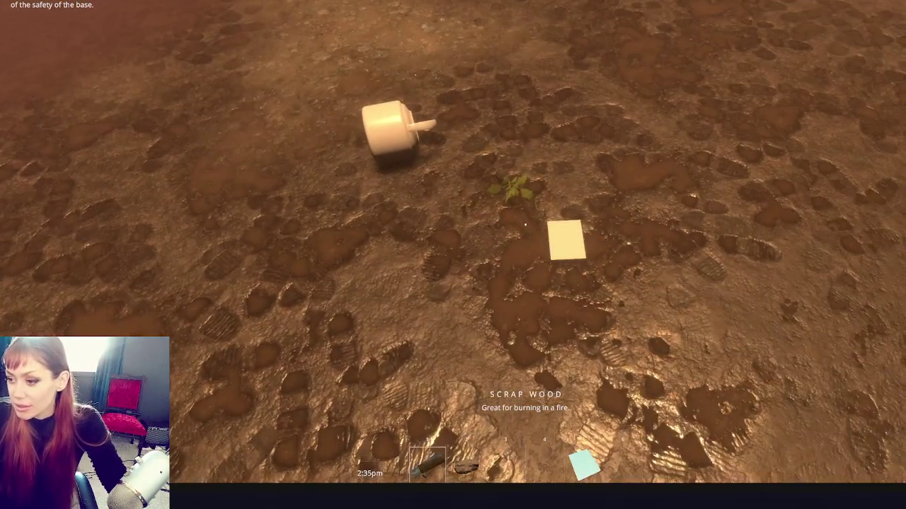
key("e")
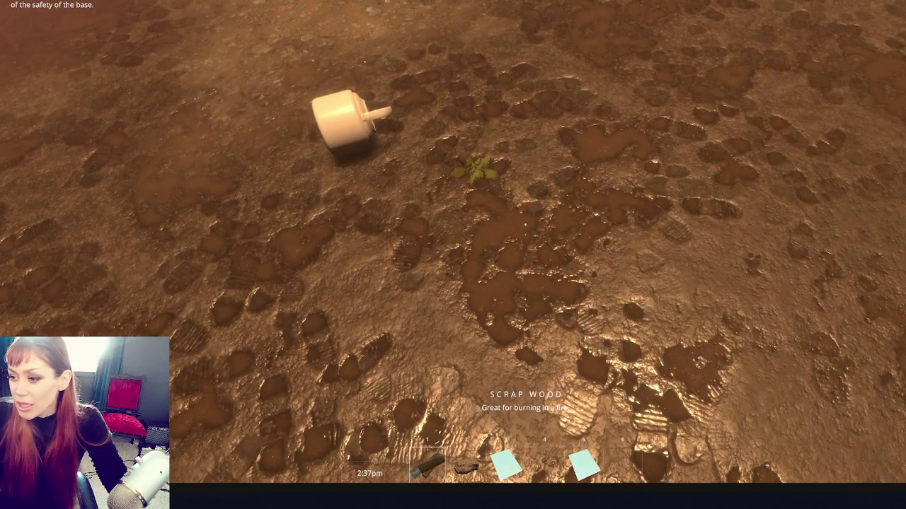
key("e")
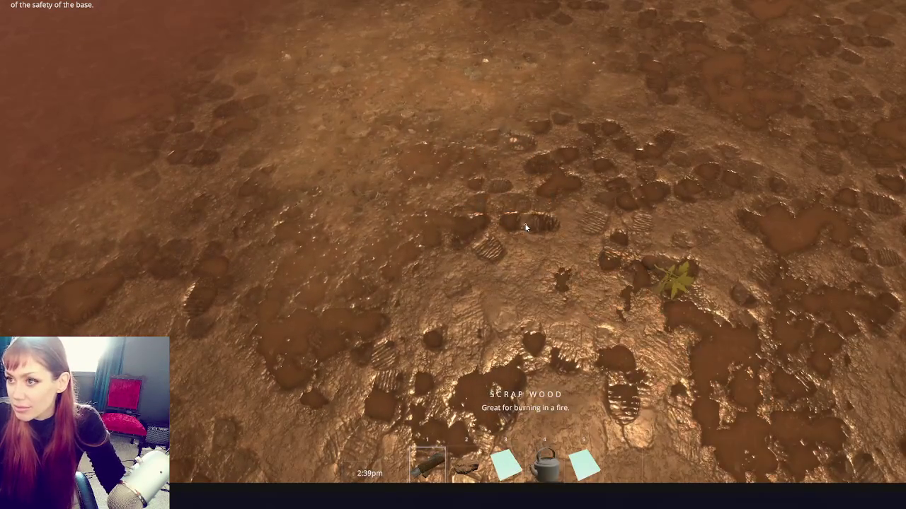
key("Escape")
key("ctrl+p")
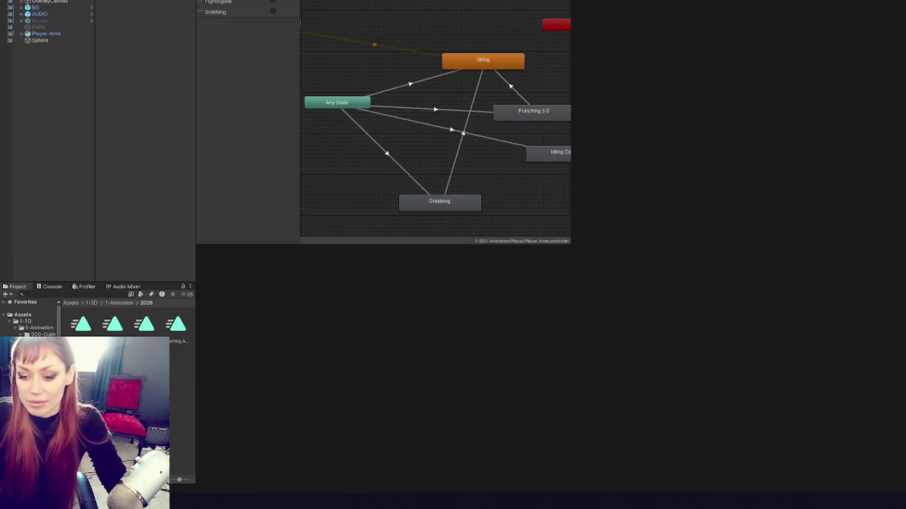
- Search the Project panel for the raycast script and open it in the code editor
left_click(114, 294)
type("inventory slo")
left_click(69, 297)
type("quycast")
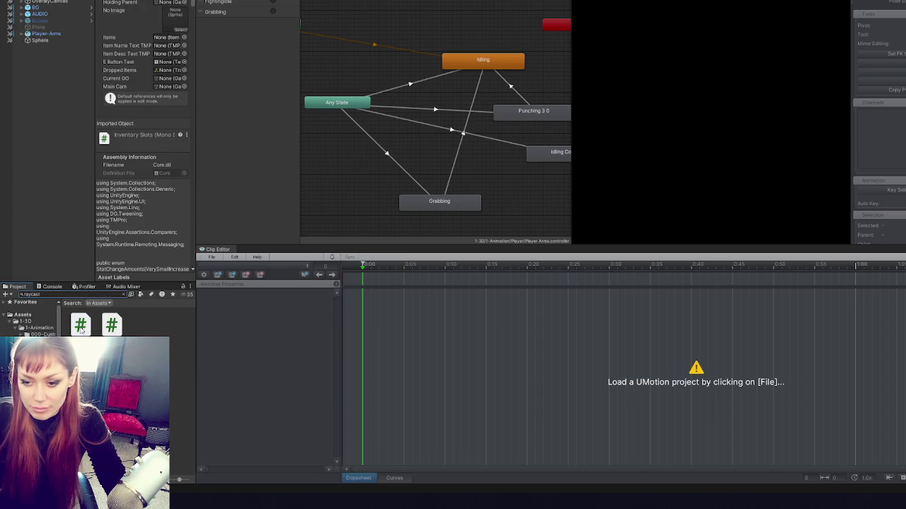
double_click(81, 327)
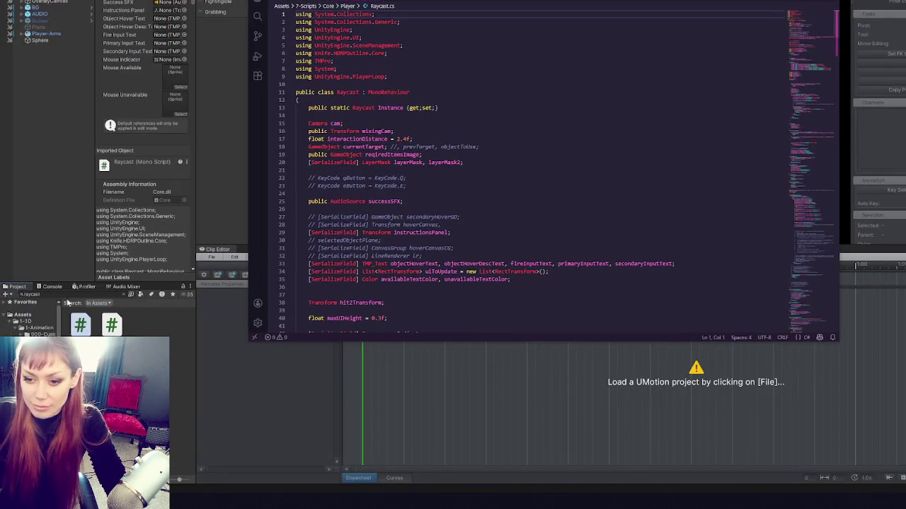
- Search the Project panel for 'item us' and open the ItemUsable script
left_click(82, 294)
left_click(82, 295)
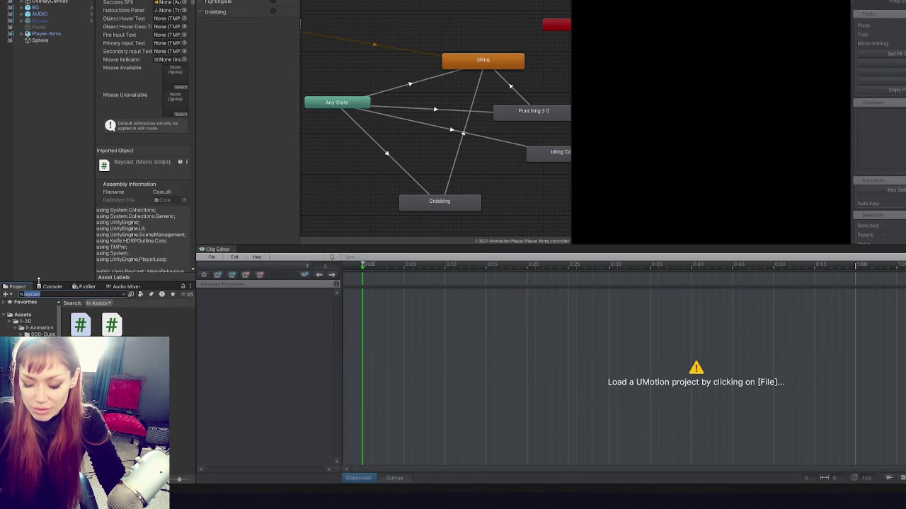
type("sla")
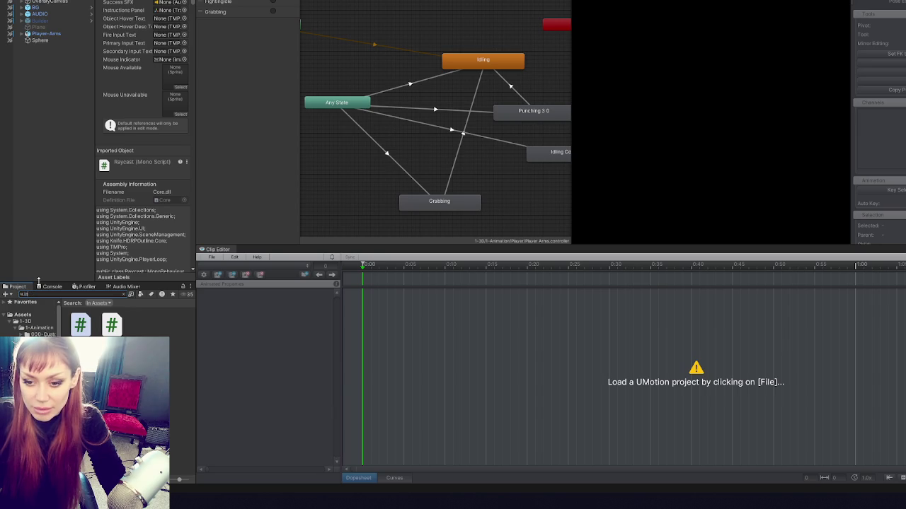
type("item us")
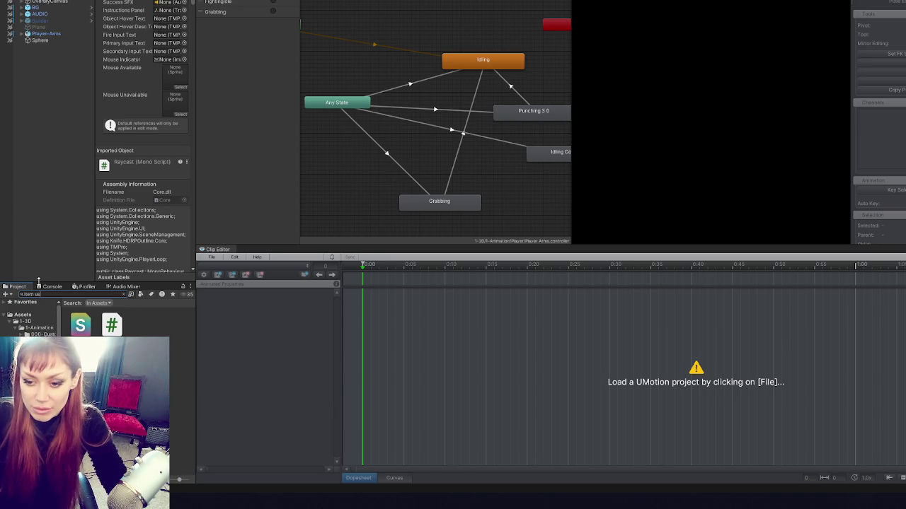
double_click(112, 325)
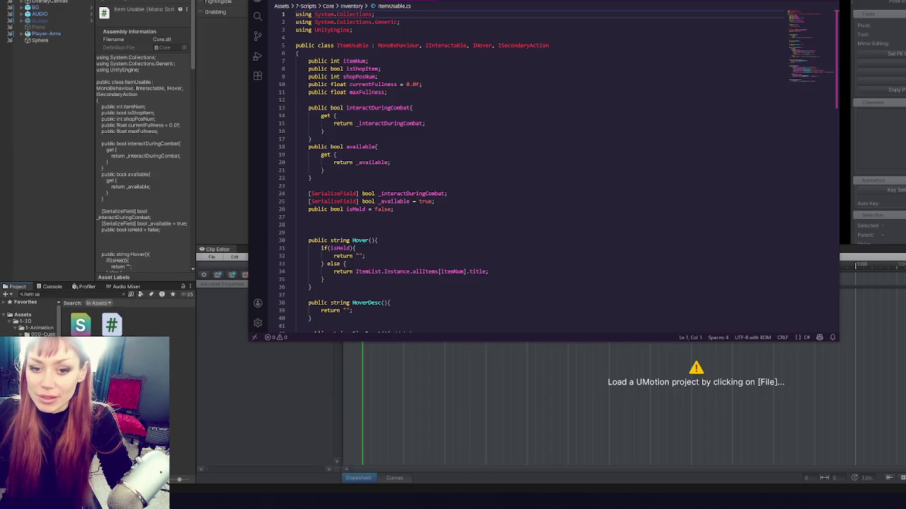
- Open ItemUsable.cs, whose Interact handles shop purchases and inventory pick-ups, in VS Code
left_click(418, 201)
- Delete the 'Grab item' Debug.Log and InventorySlots.Instance.AddItem lines from Interact's else branch
scroll(475, 200, "down", 10)
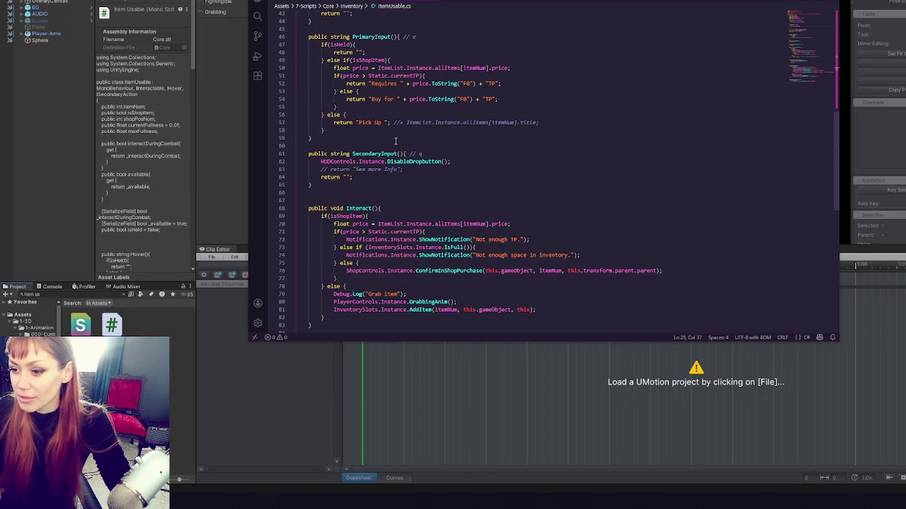
scroll(395, 139, "down", 5)
left_click_drag(416, 173, 446, 163)
key("BackSpace")
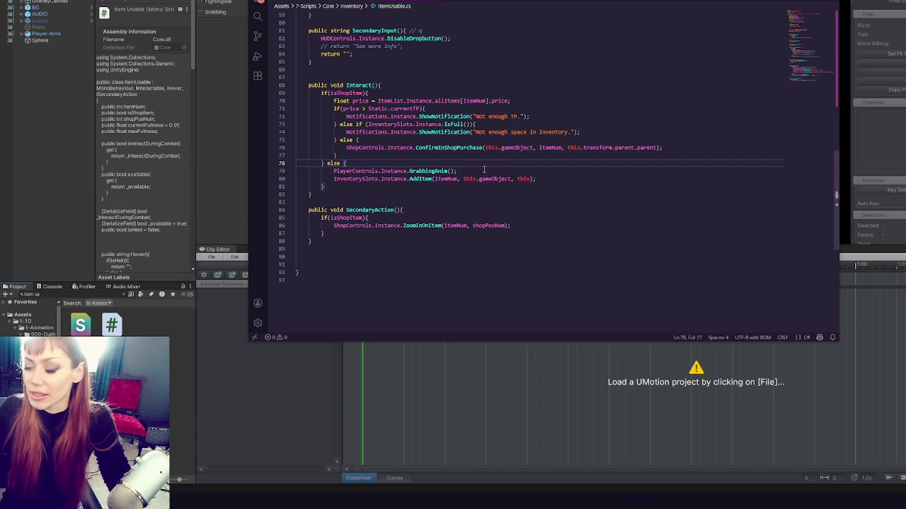
double_click(428, 171)
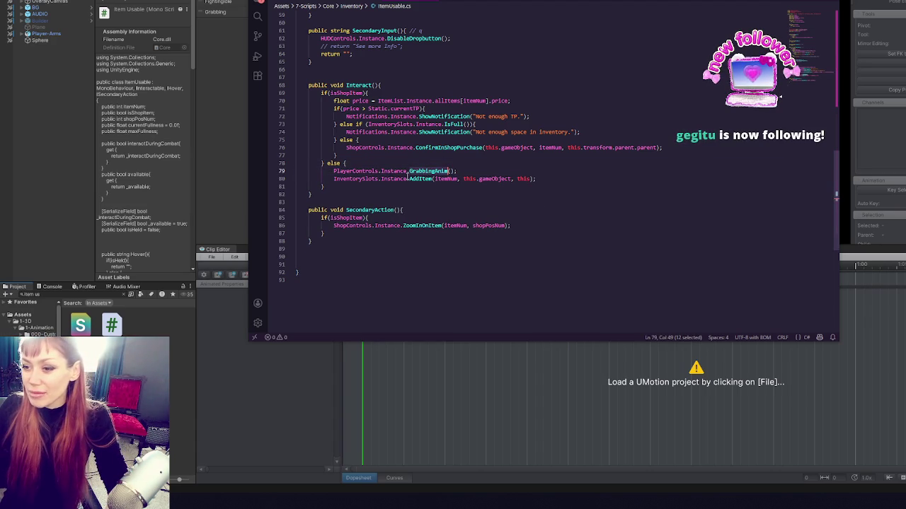
left_click(388, 178)
left_click(577, 176)
key("shift+Up")
key("ctrl+c")
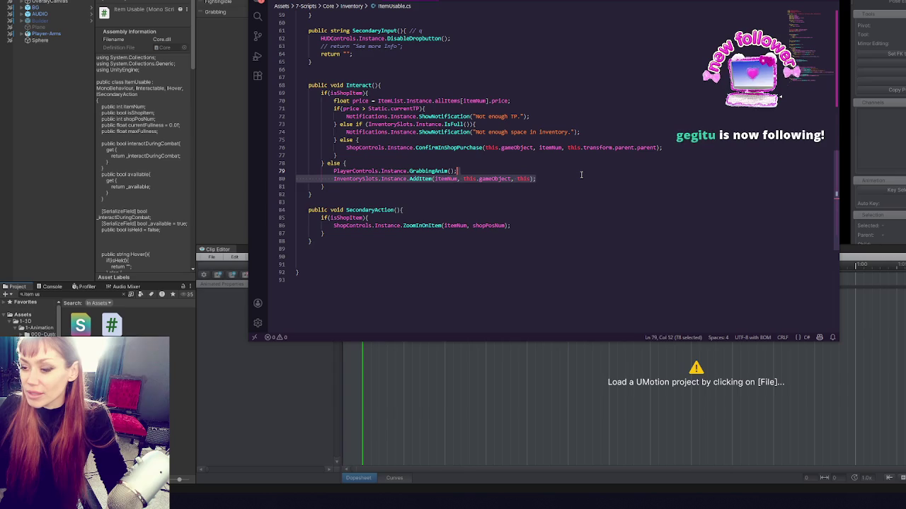
key("BackSpace")
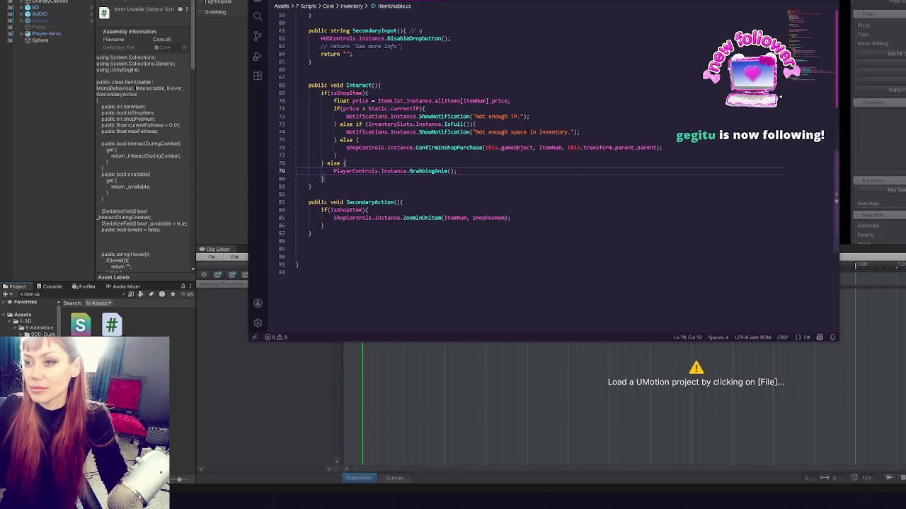
- Switch between the ItemUsable.cs and InventorySlots.cs tabs, ending on InventorySlots.cs
left_click(311, 1)
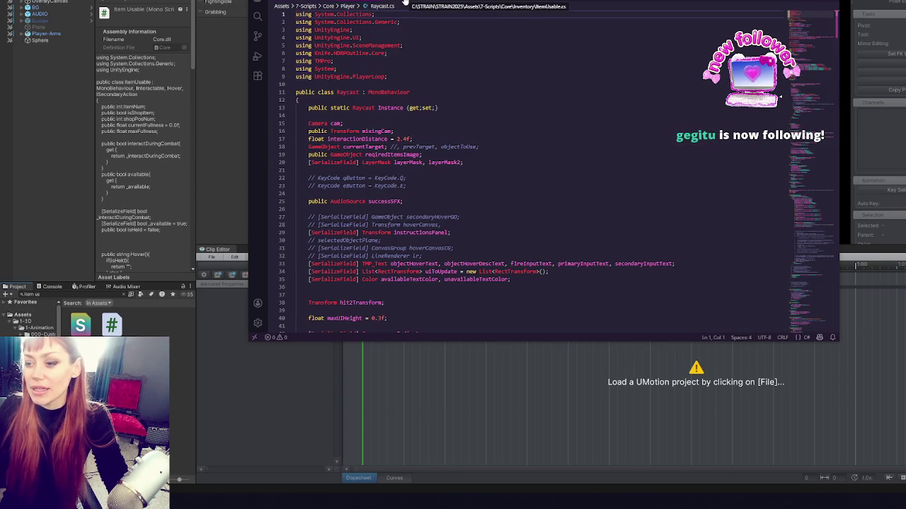
left_click(360, 2)
left_click(363, 3)
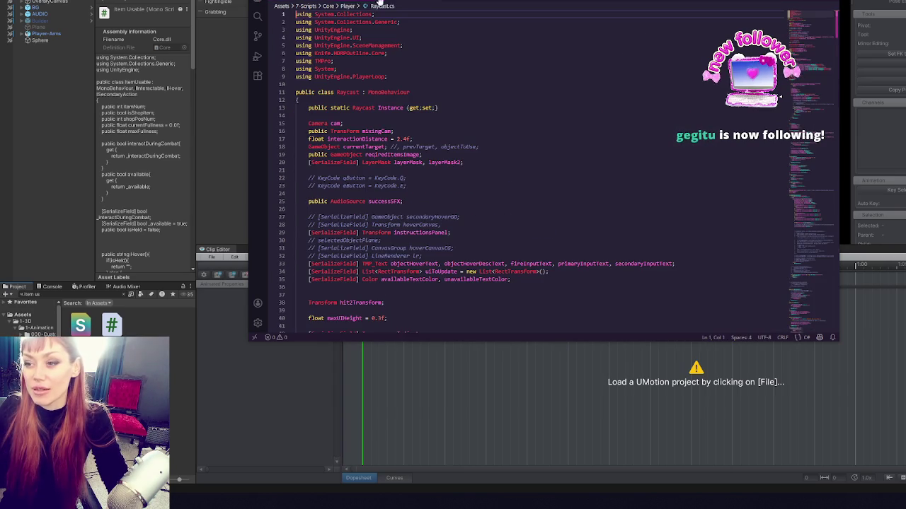
left_click(394, 3)
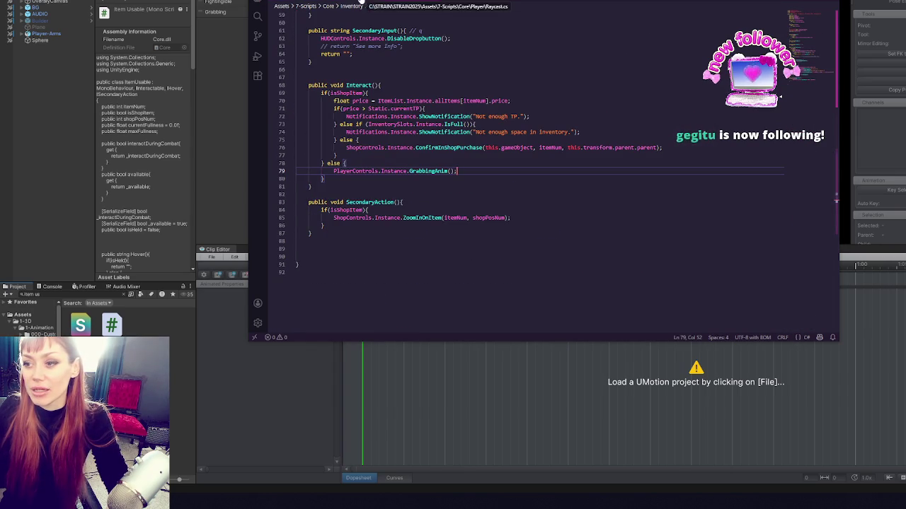
left_click(362, 2)
scroll(467, 174, "down", 20)
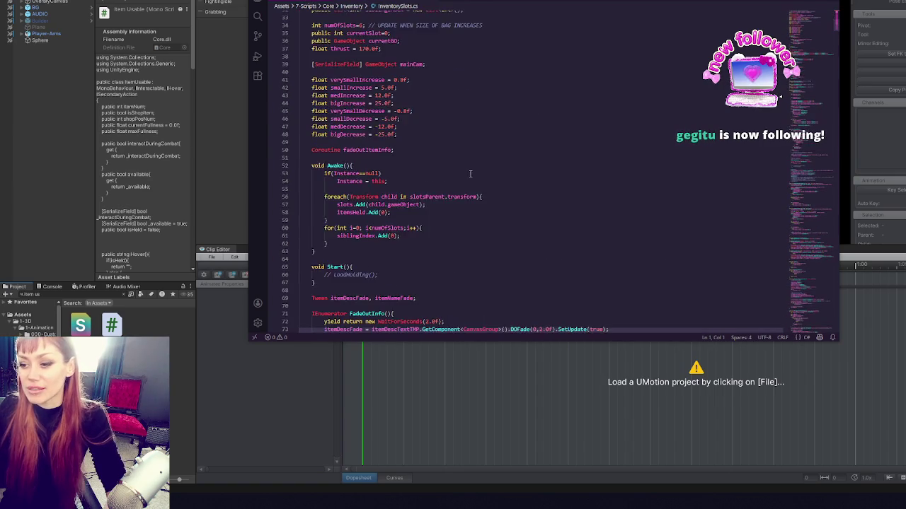
- Browse InventorySlots.cs from the top down to the DestroyItemAtSlot method near line 780
scroll(494, 167, "down", 20)
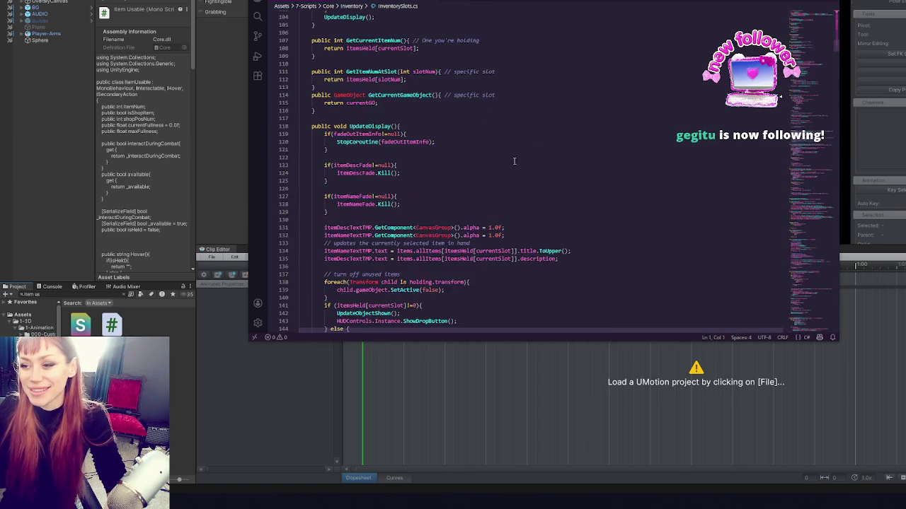
scroll(521, 154, "down", 20)
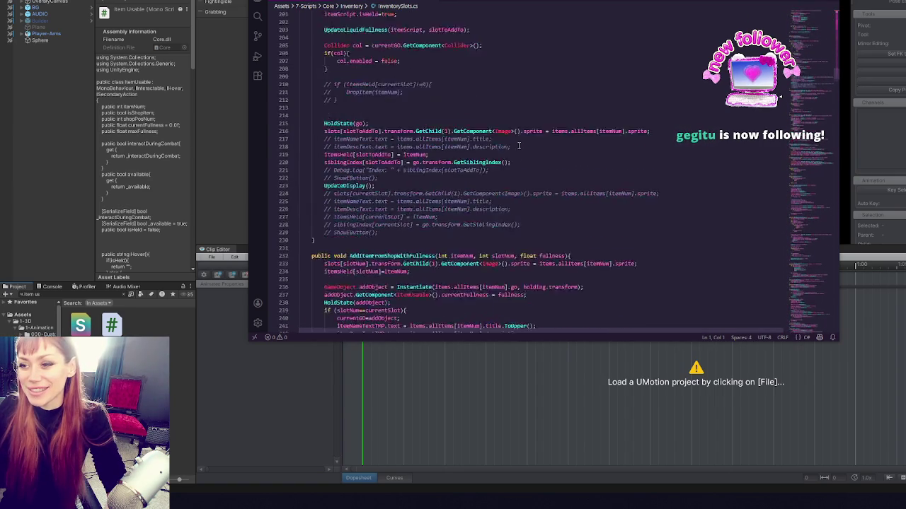
scroll(520, 151, "down", 20)
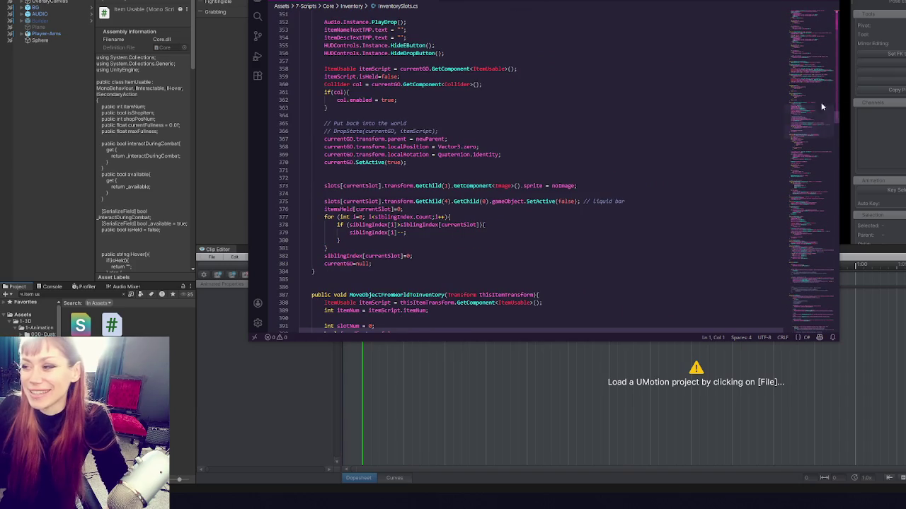
left_click_drag(821, 105, 816, 10)
left_click(403, 107)
scroll(403, 108, "down", 6)
scroll(403, 107, "up", 6)
scroll(403, 108, "down", 6)
left_click_drag(828, 36, 830, 239)
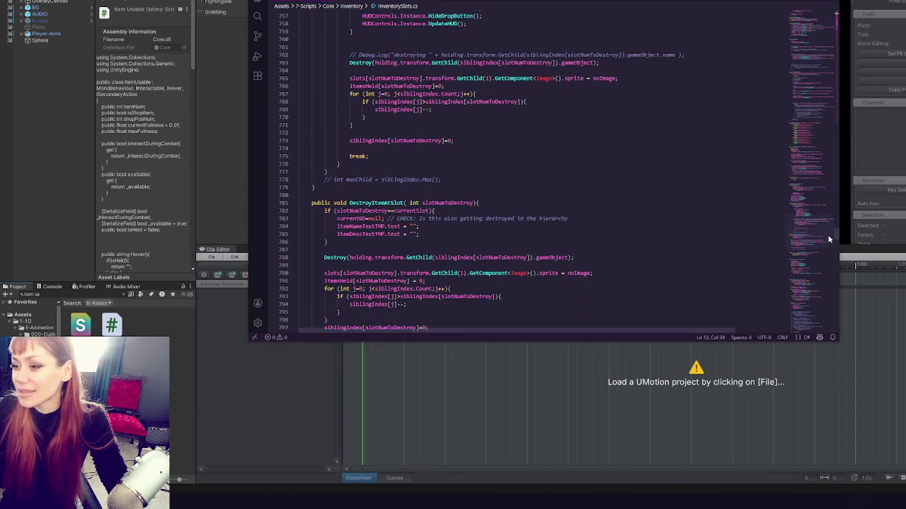
left_click(523, 236)
scroll(499, 190, "down", 5)
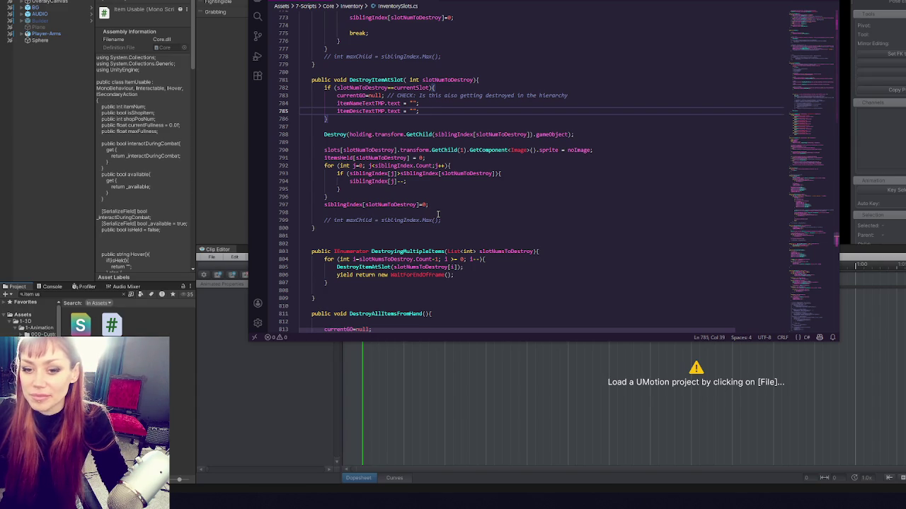
scroll(437, 214, "down", 6)
left_click(438, 147)
key("BackSpace")
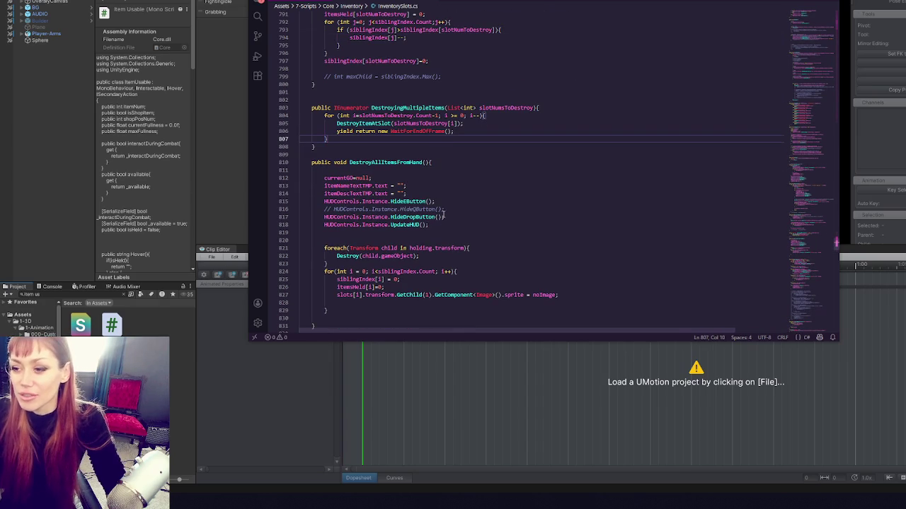
left_click(409, 169)
key("BackSpace")
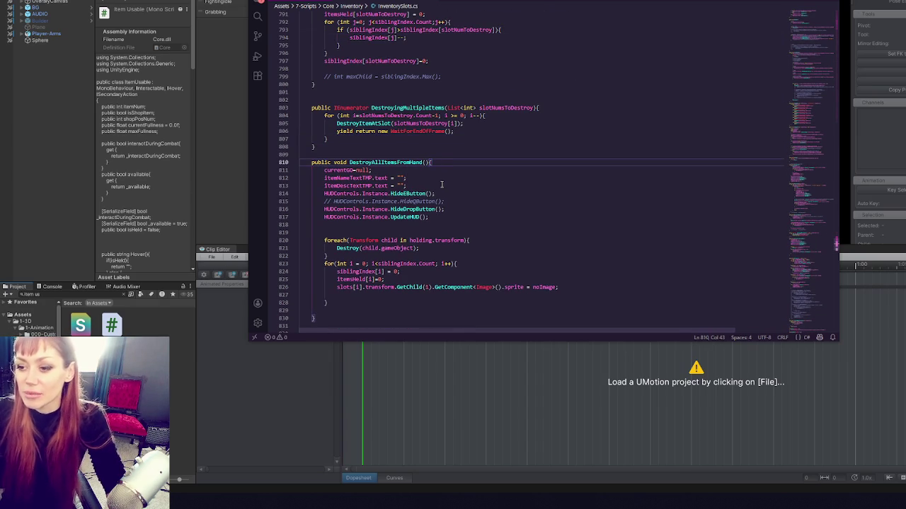
left_click(389, 232)
key("BackSpace")
left_click(380, 302)
key("BackSpace")
left_click(363, 286)
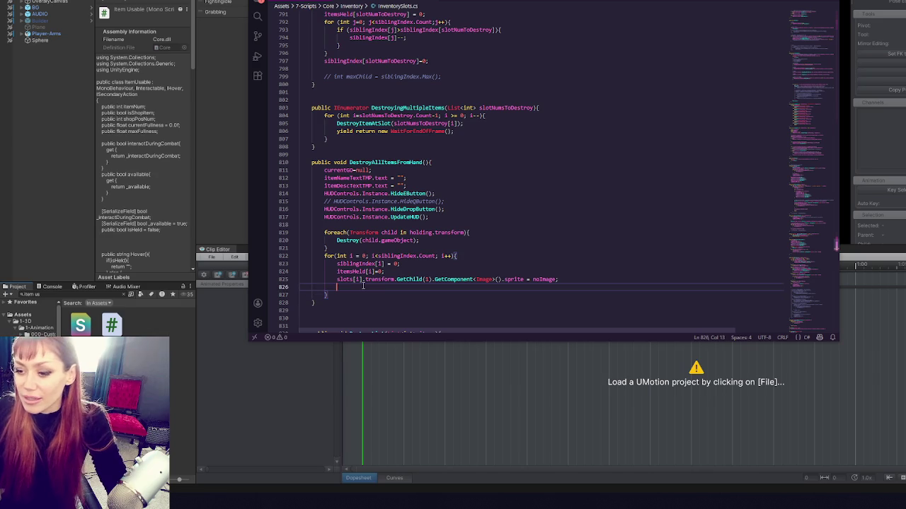
key("BackSpace")
key("BackSpace")
key("BackSpace")
key("Up")
key("Up")
key("Up")
key("Return")
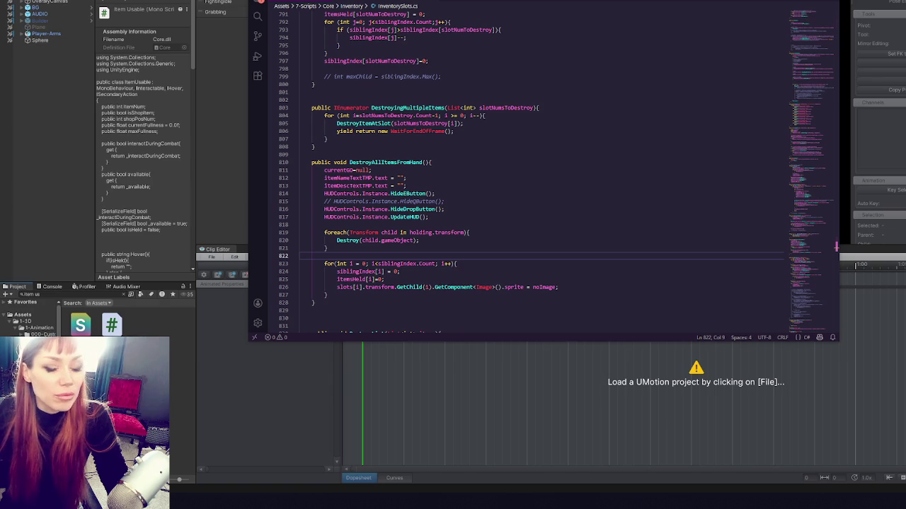
left_click(534, 178)
left_click(529, 255)
left_click(525, 240)
left_click(513, 216)
left_click(483, 193)
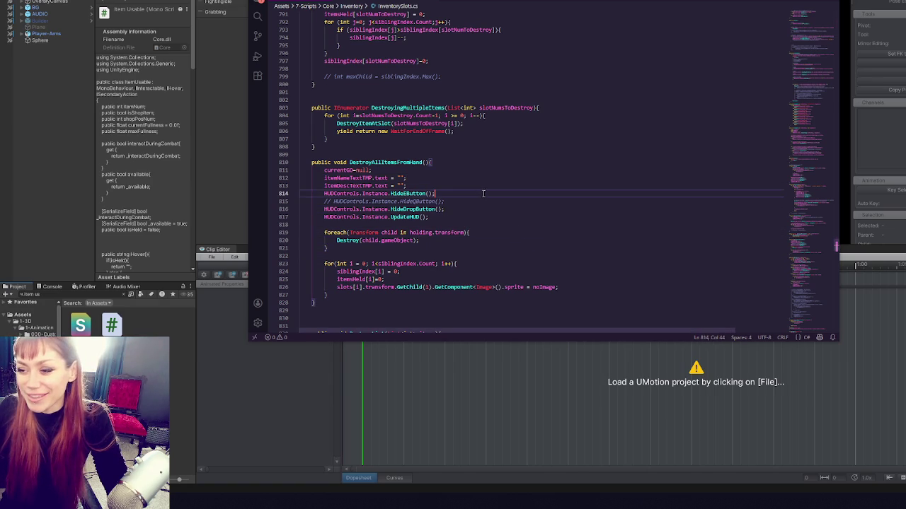
left_click_drag(483, 193, 479, 201)
key("BackSpace")
left_click(457, 240)
left_click(396, 138)
left_click(424, 153)
left_click(397, 98)
scroll(387, 118, "up", 5)
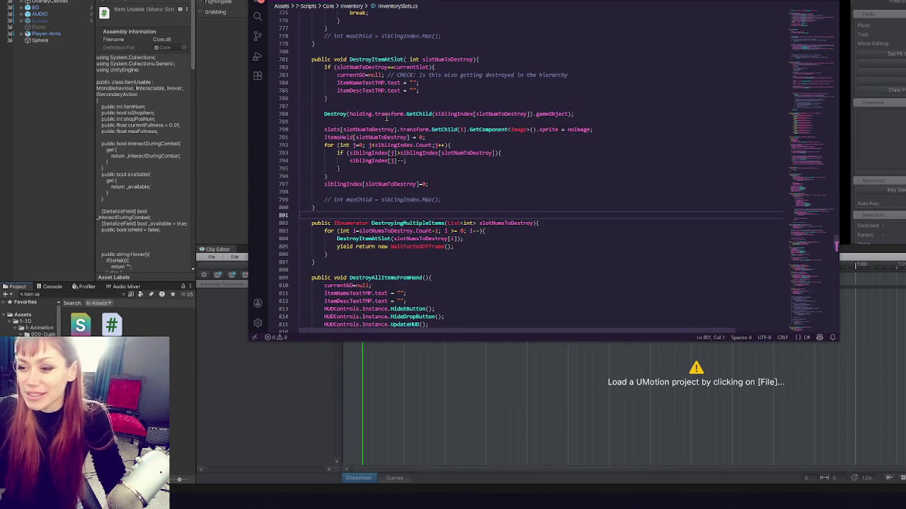
scroll(387, 117, "up", 15)
scroll(374, 121, "up", 10)
scroll(363, 136, "up", 3)
scroll(363, 136, "down", 20)
scroll(416, 108, "up", 15)
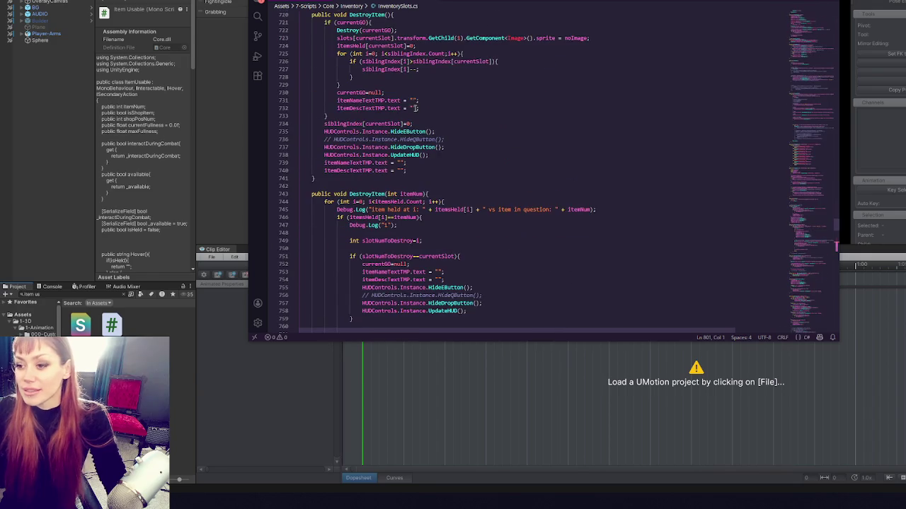
key("ctrl+Tab")
key("ctrl+Tab")
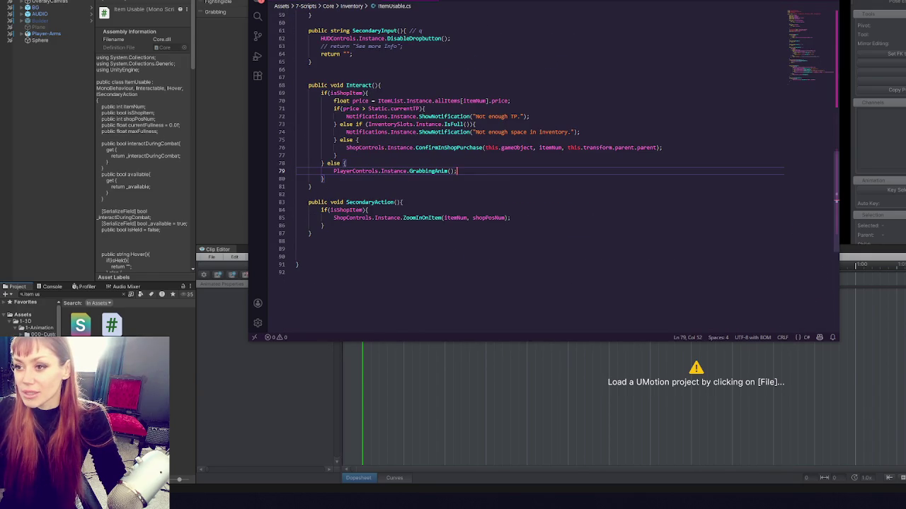
- Paste the AddItem call on line 80 under GrabbingAnim(), comment it out, and return to Unity
key("Return")
key("ctrl+v")
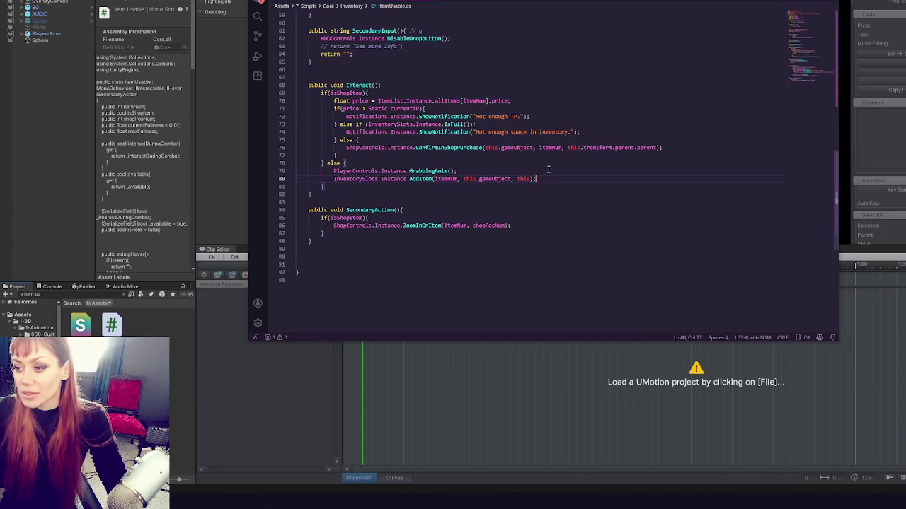
triple_click(553, 179)
key("ctrl+c")
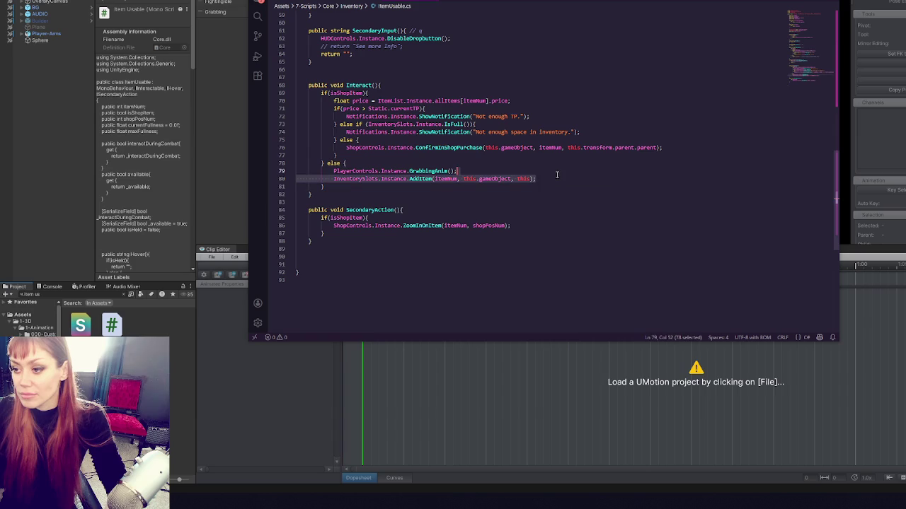
left_click(549, 179)
key("ctrl+slash")
double_click(428, 170)
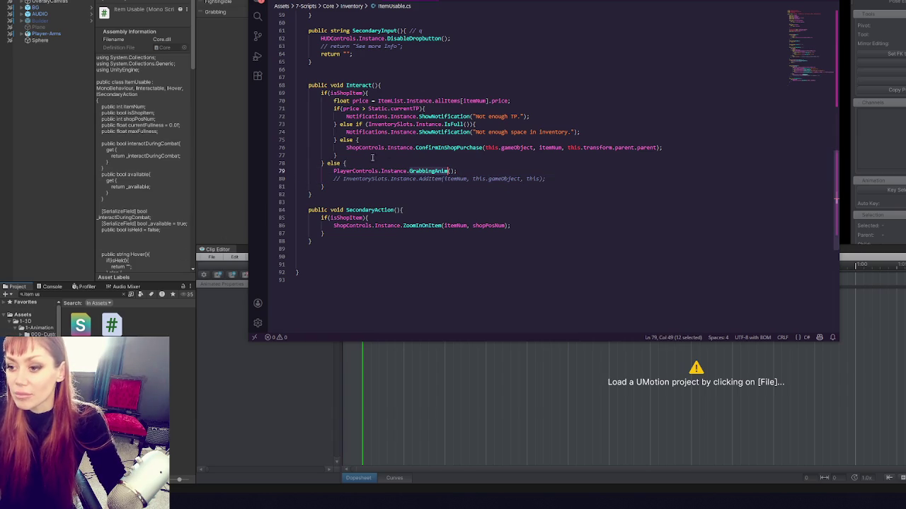
left_click(74, 291)
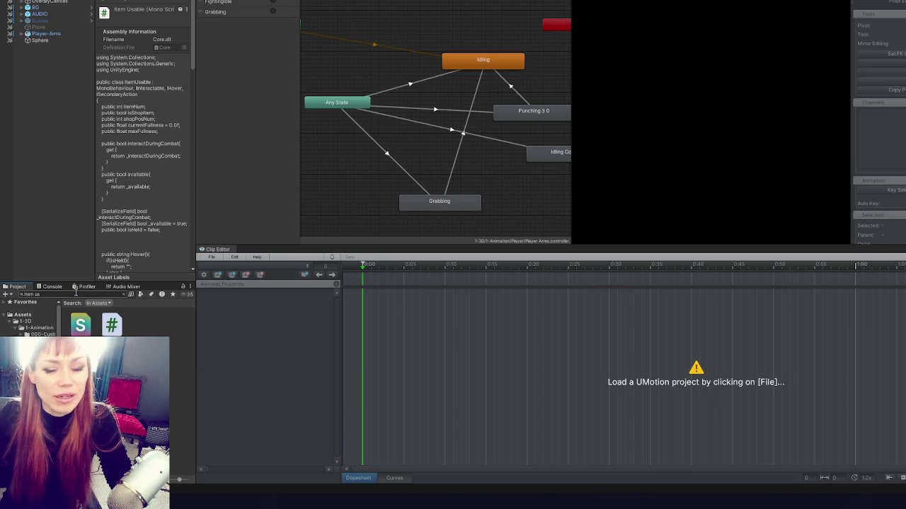
- Search the Project assets for 'player con' and open the PlayerControls.cs result
left_click(76, 293)
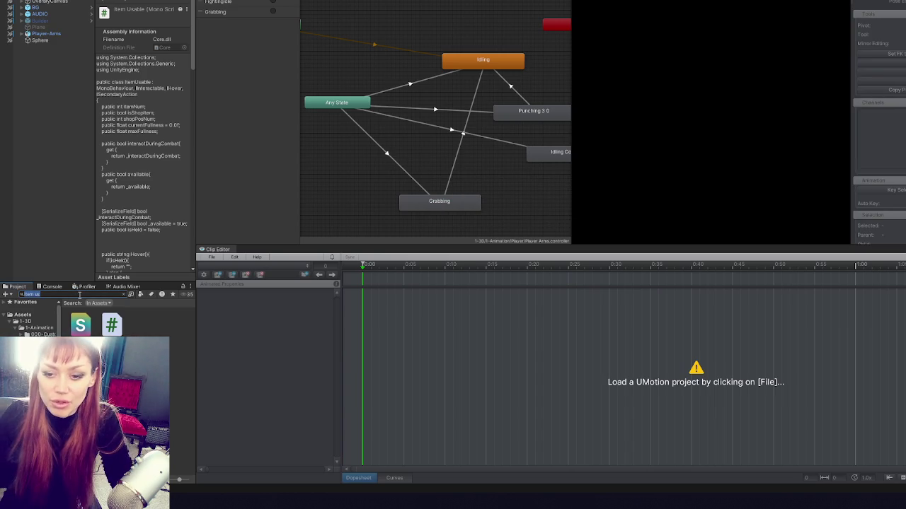
key("BackSpace")
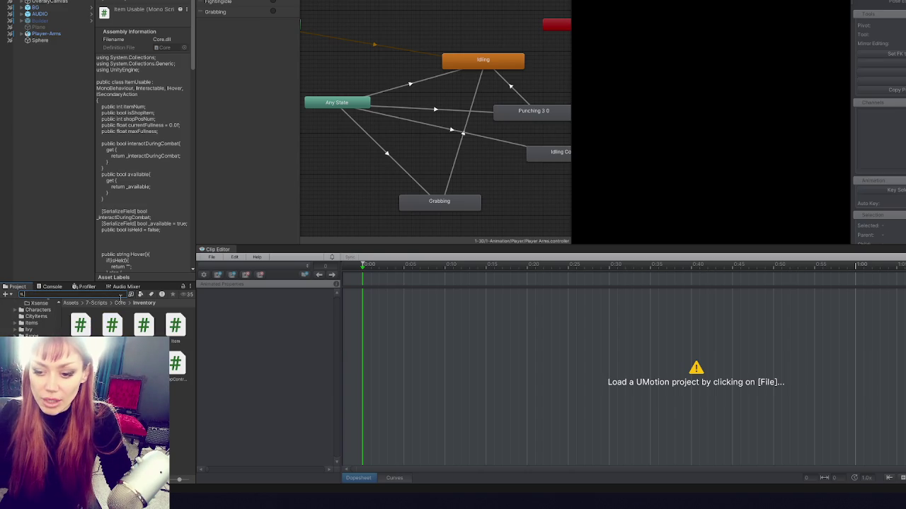
type("player con")
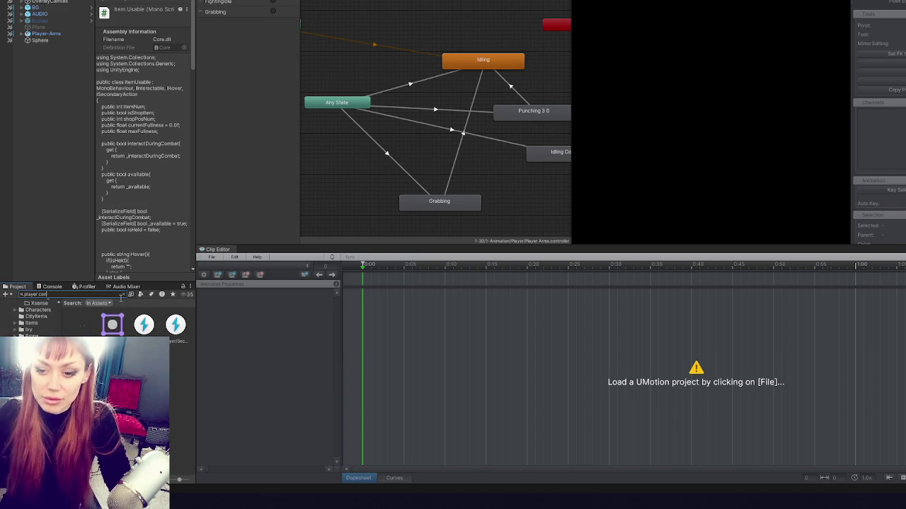
key("Down")
key("Return")
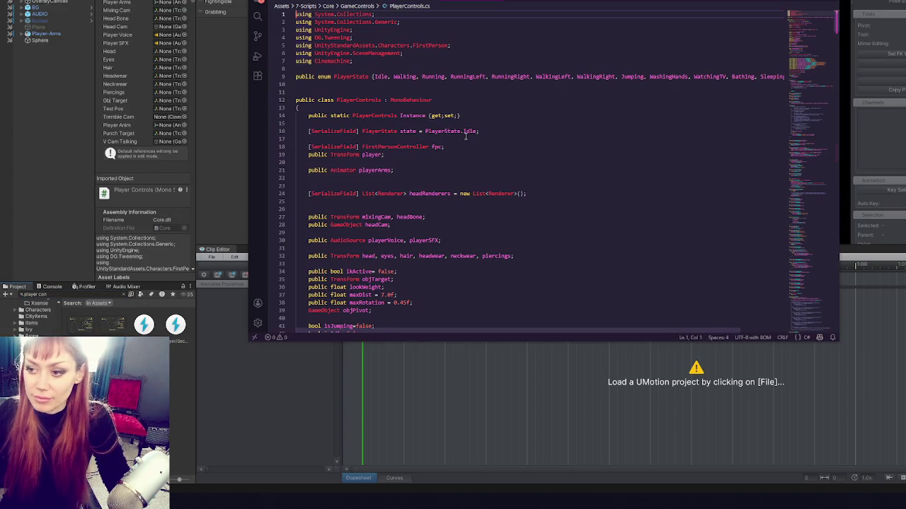
- Find GrabbingAnim and add an IEnumerator GrabAnimTimed() coroutine below it containing the pasted AddItem call
key("ctrl+f")
type("grabb")
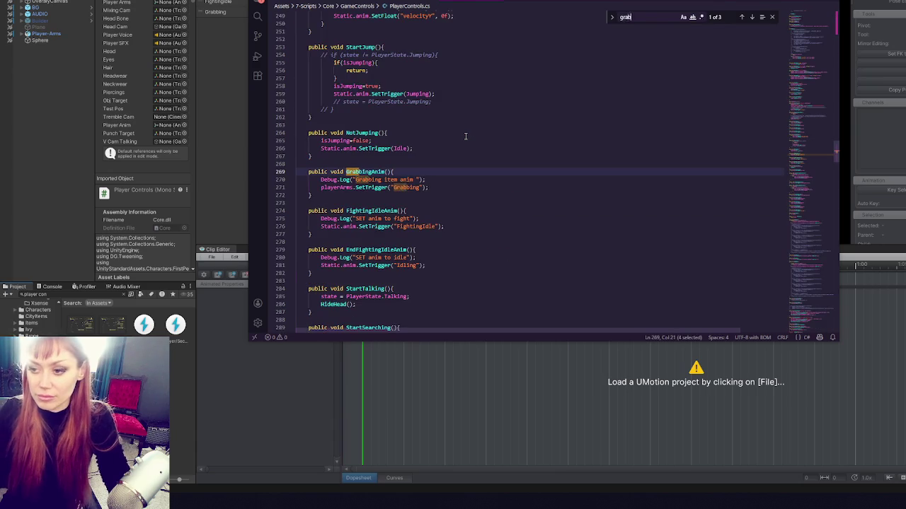
left_click(446, 184)
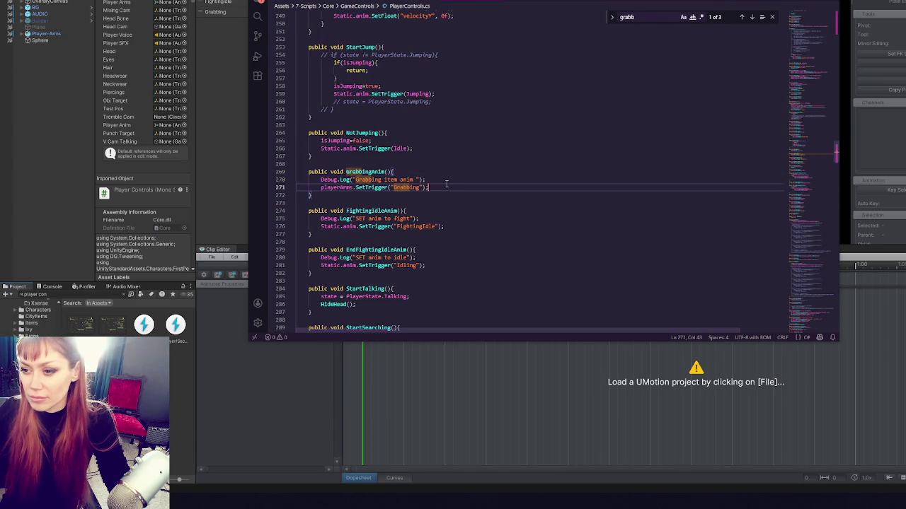
left_click(449, 196)
key("Return")
key("Return")
type("IEnumerator ")
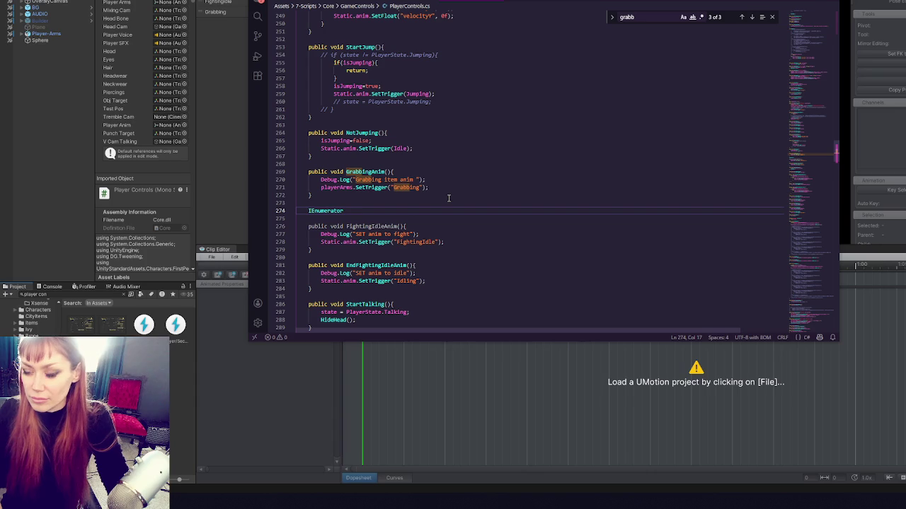
type("GrabAnim")
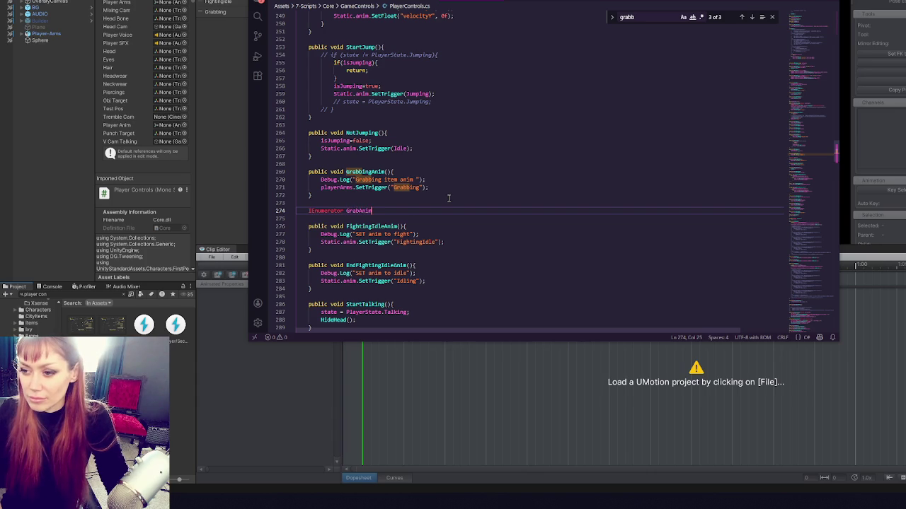
type("Timed(){")
key("Return")
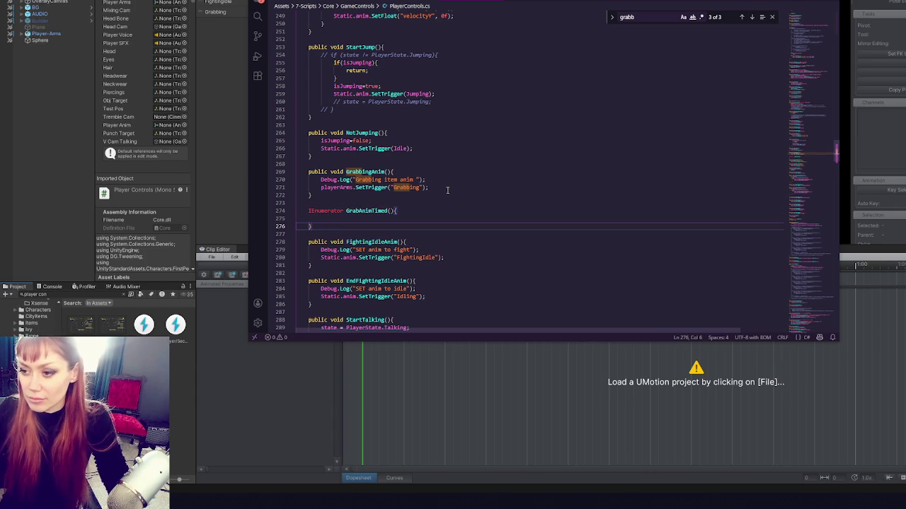
key("ctrl+v")
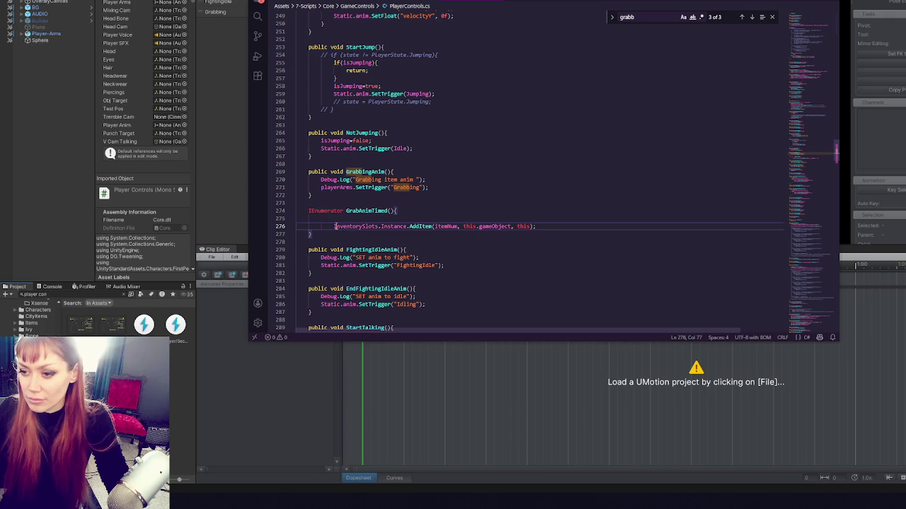
key("shift+Tab")
- Make GrabbingAnim call StartCoroutine(GrabAnimTimed()) and have the coroutine first yield WaitForSeconds(2.0f)
left_click(460, 188)
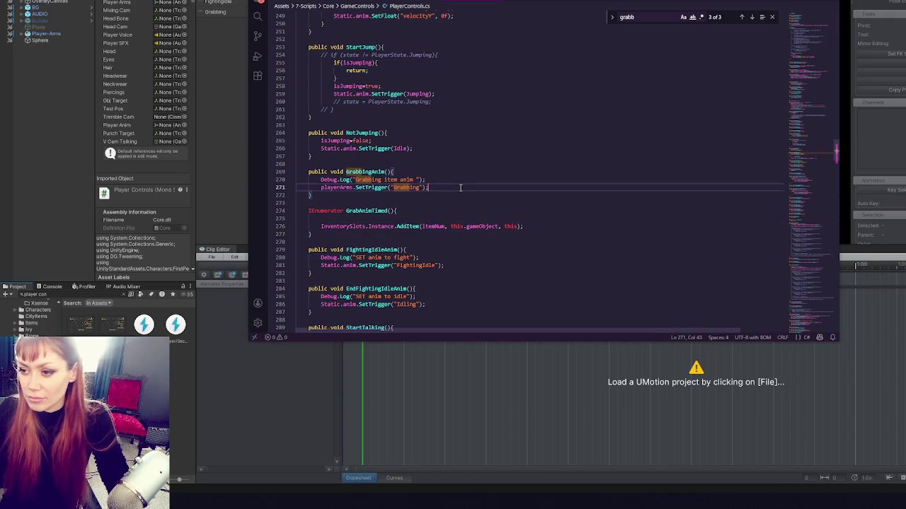
key("Return")
type("StartCoroutine();")
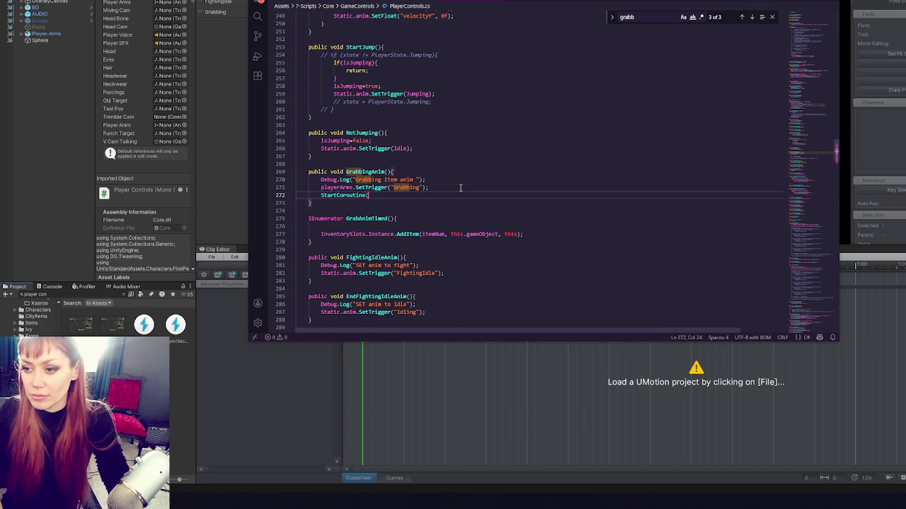
left_click(436, 233)
left_click(444, 227)
type("yield return new W")
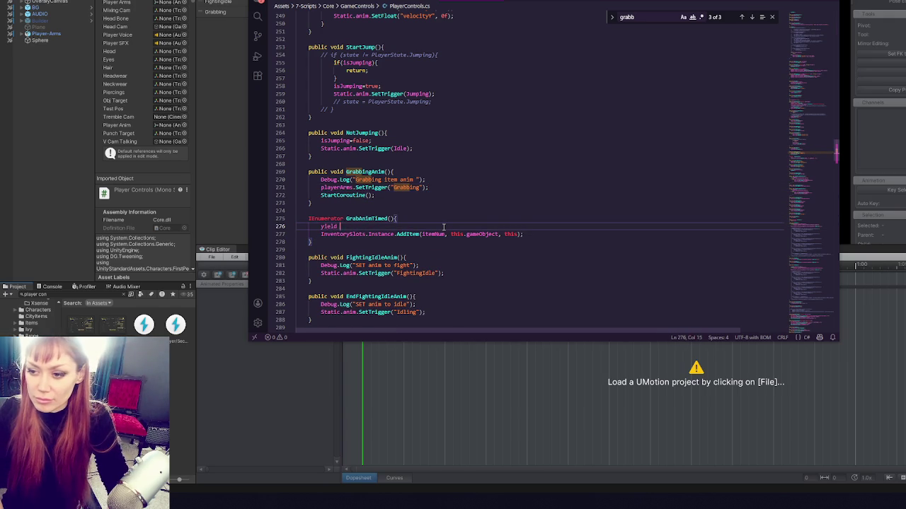
type("aitFo")
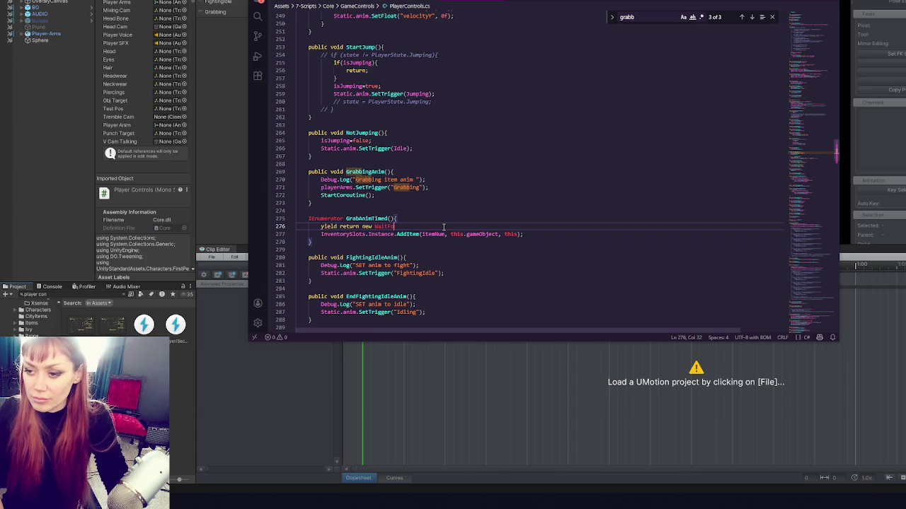
type("rSeconds(2.0f);")
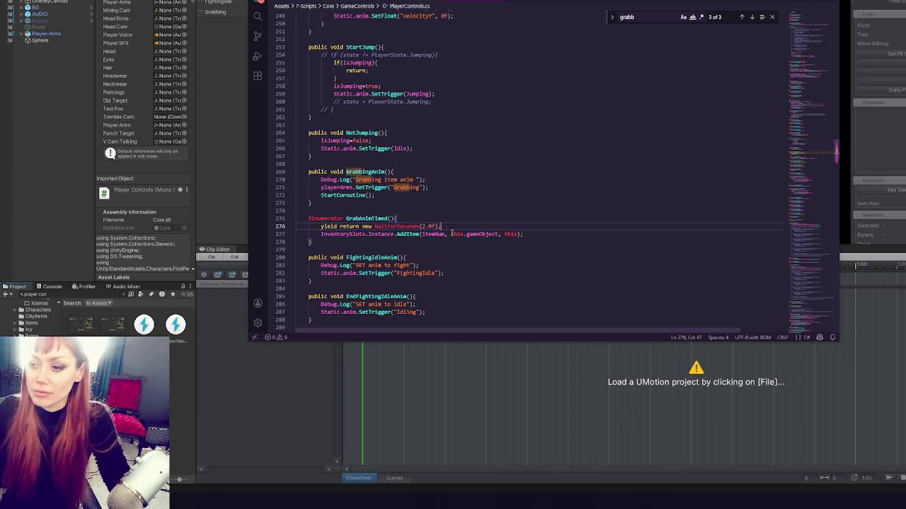
double_click(380, 219)
key("ctrl+c")
left_click(368, 196)
key("ctrl+v")
type("()")
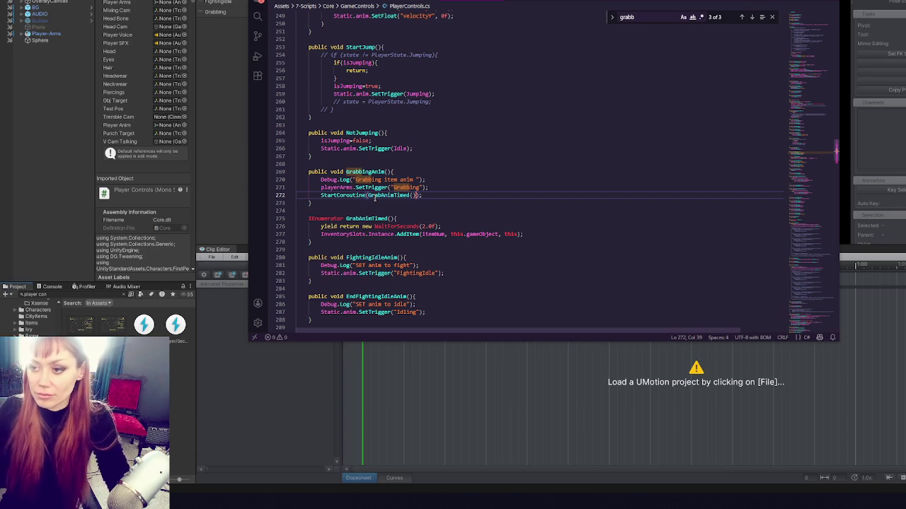
- Delete the 'Grabbing item anim' debug log line and return to Unity to recompile
left_click(441, 181)
key("shift+Up")
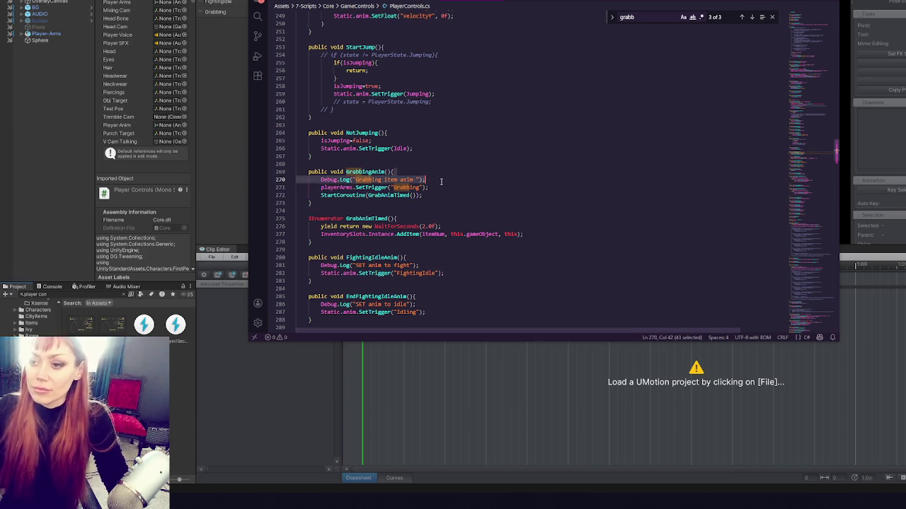
key("BackSpace")
key("alt+Left")
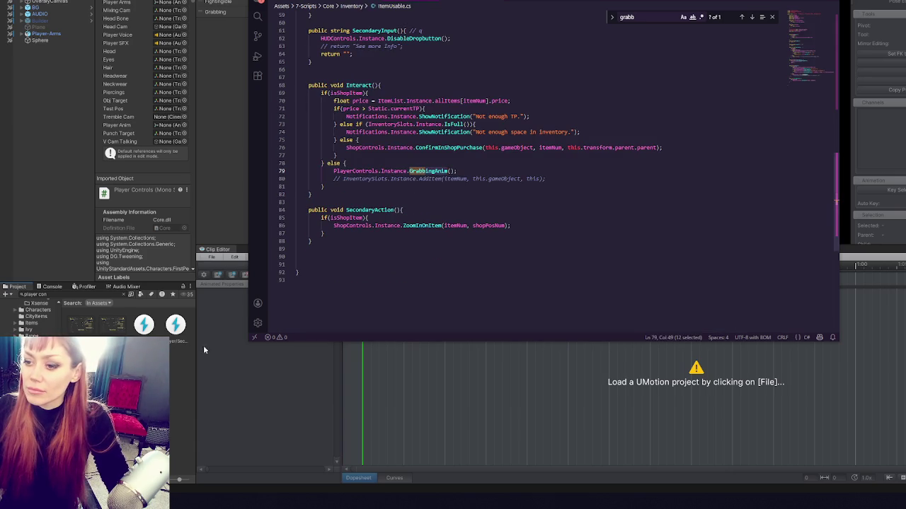
left_click(211, 356)
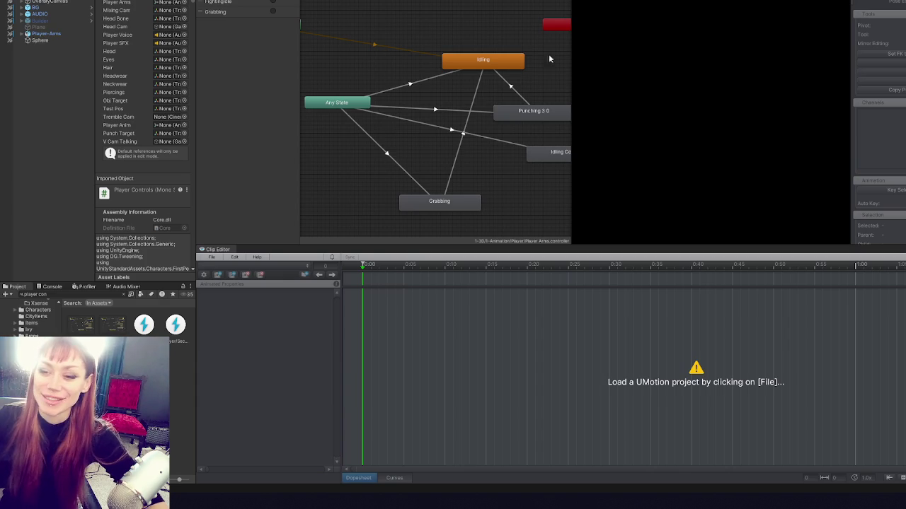
- Show the Console and open the CS0103 compile error's line in PlayerControls.cs
left_click(51, 288)
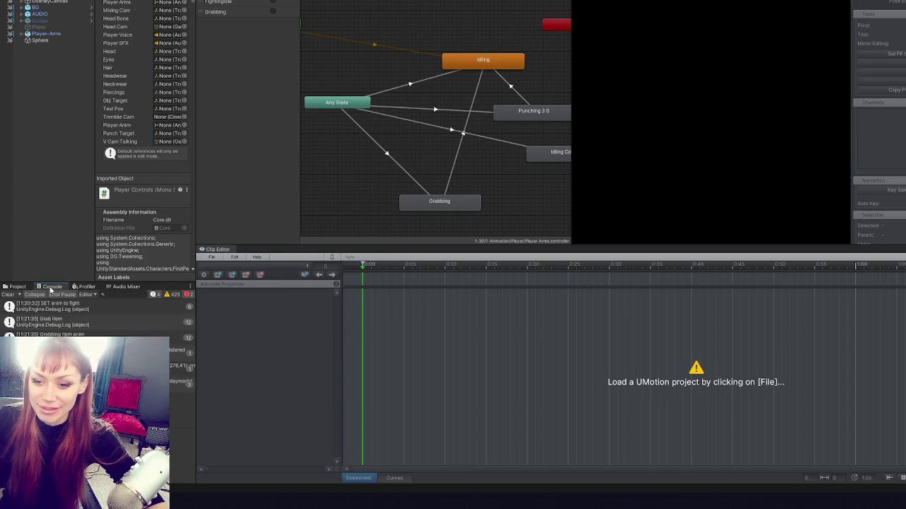
double_click(91, 311)
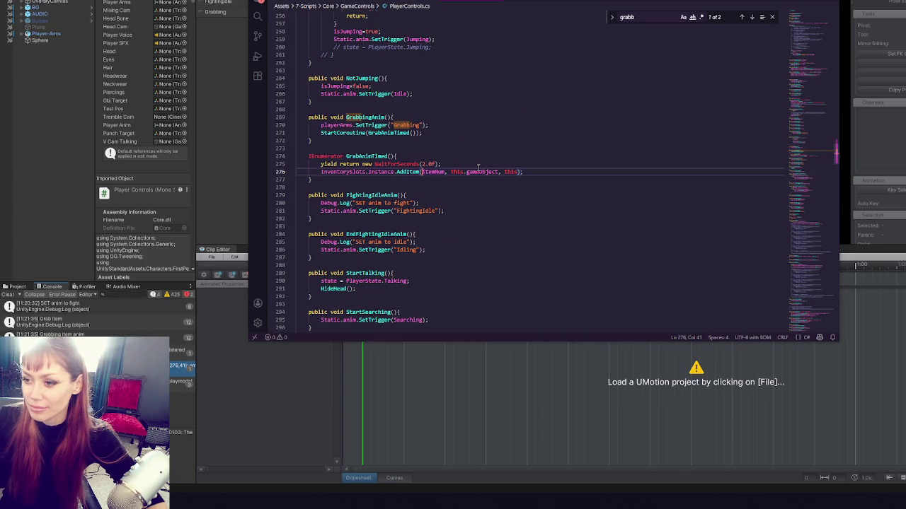
- Replace the GrabbingAnim call on ItemUsable.cs line 79 with PickUpItem(), then return to PlayerControls.cs
left_click(364, 116, "ctrl")
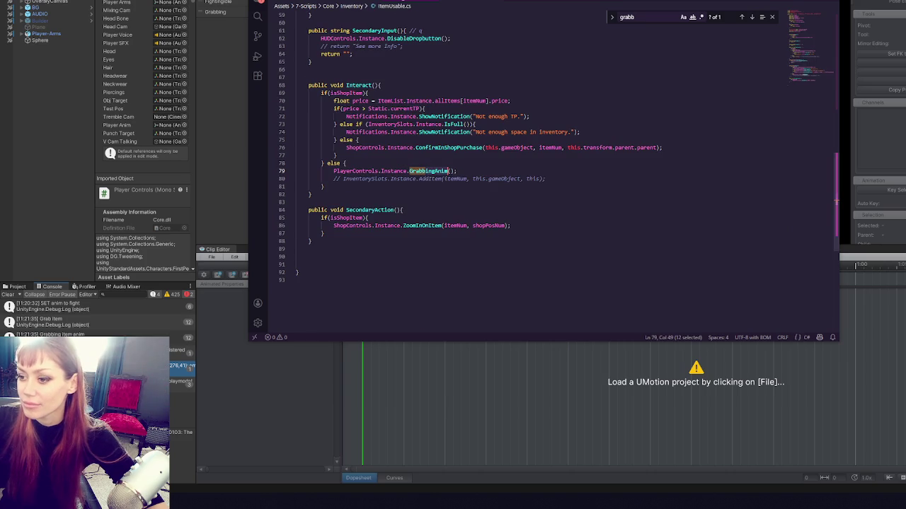
key("alt+Left")
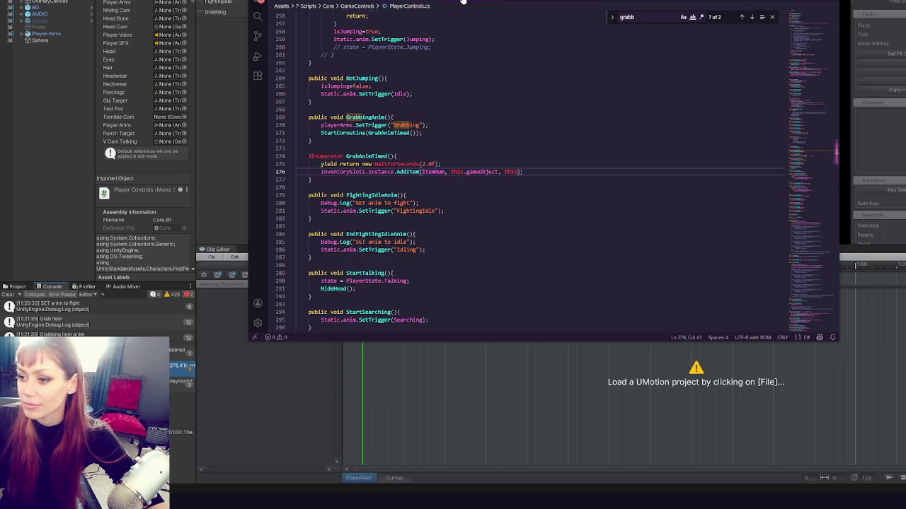
key("alt+Right")
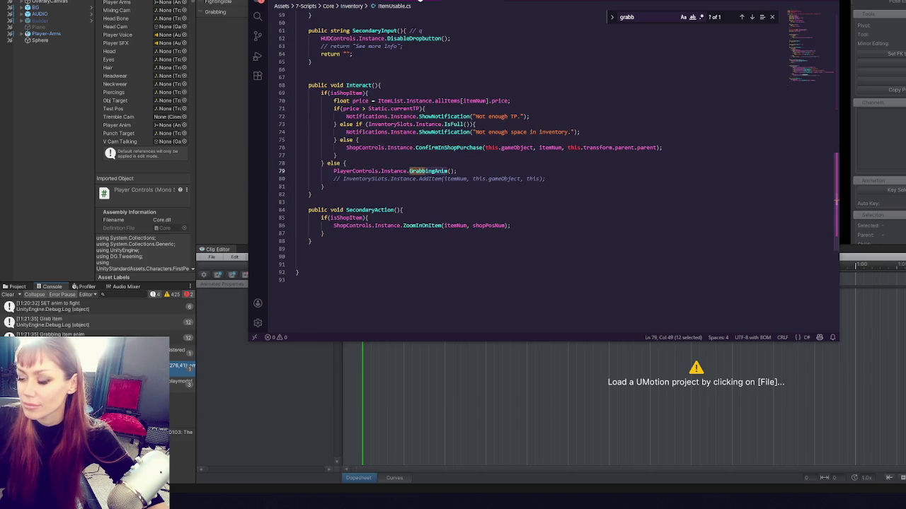
key("BackSpace")
type("PickUpItem(")
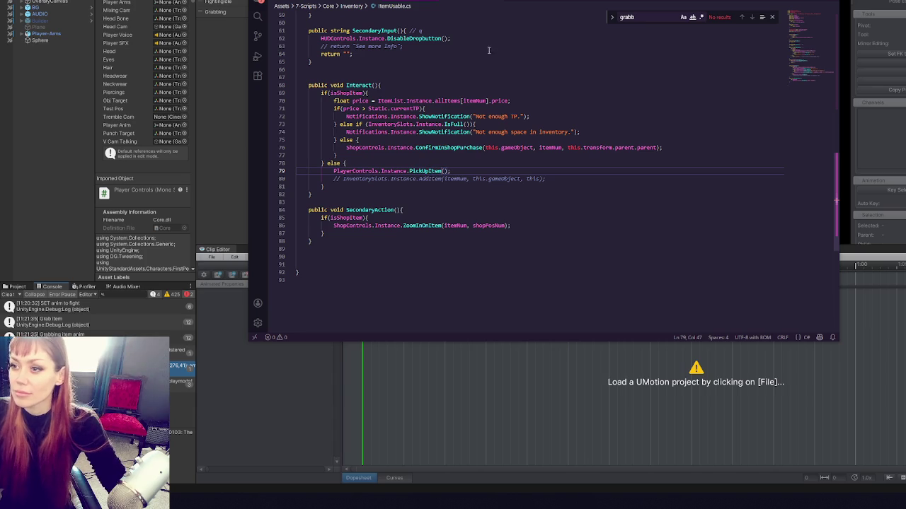
key("alt+Left")
left_click(426, 150)
left_click(419, 2)
left_click(476, 4)
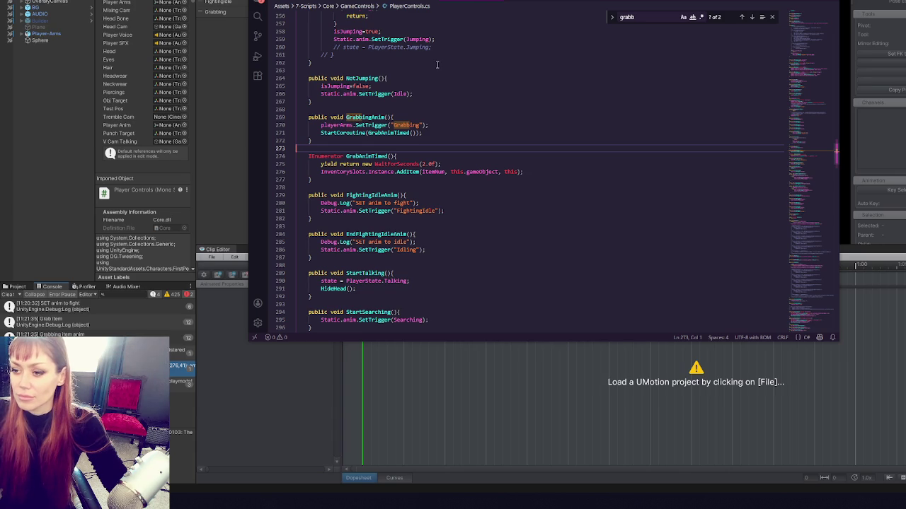
- Cut the GrabAnimTimed coroutine from PlayerControls.cs and paste it on new lines after Interact in ItemUsable.cs
left_click(352, 188, "shift")
key("Delete")
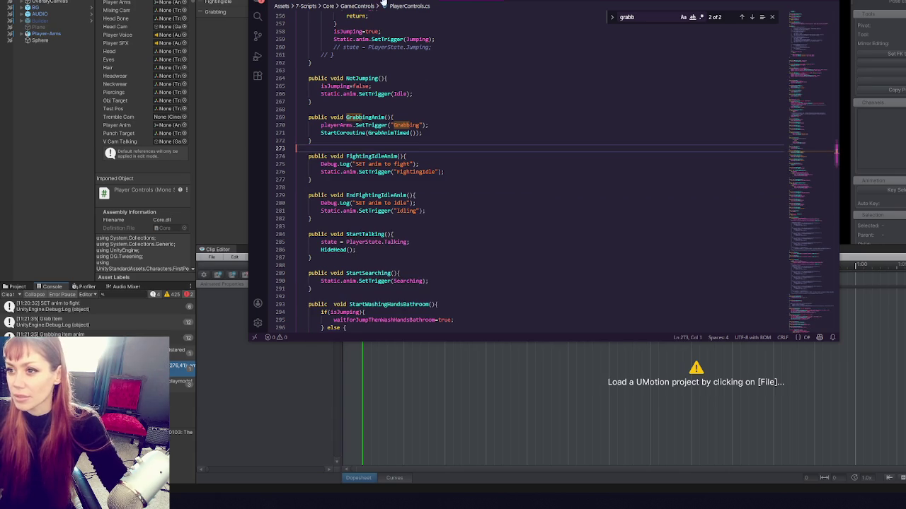
left_click(407, 1)
left_click(418, 254)
left_click(416, 202)
key("Return")
key("Return")
left_click(415, 202)
type("IEnumerator GrabAnimTimed(){         yield return new WaitForSeconds(2.0f);         InventorySlots.Instance.AddItem(itemNum, this.gameObject, this);     }")
left_click(471, 1)
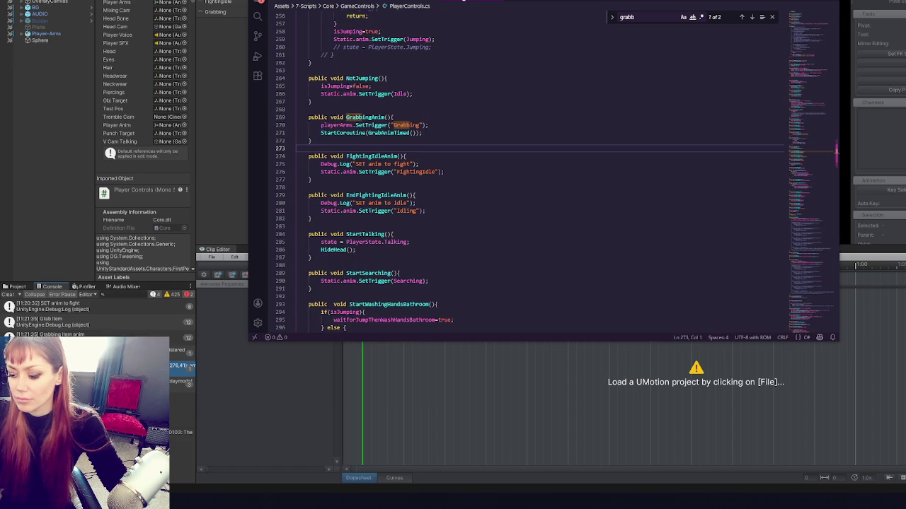
left_click(267, 4)
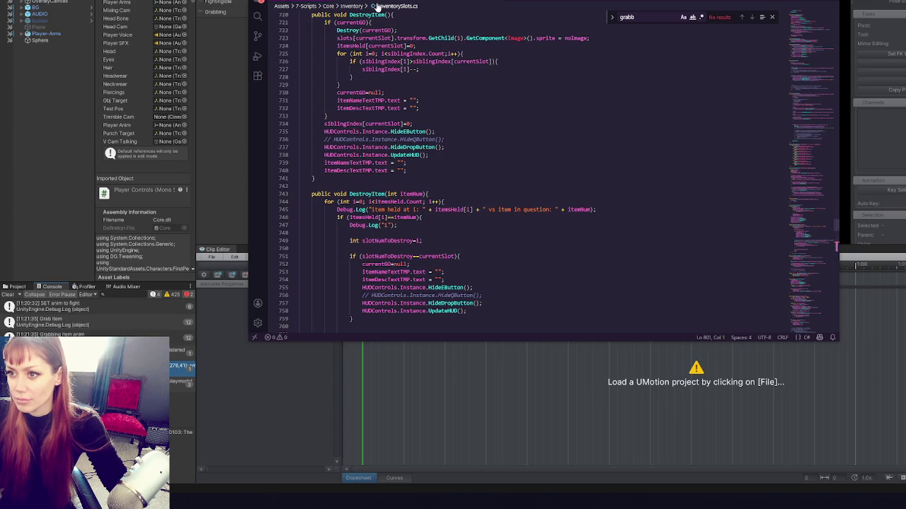
left_click(342, 2)
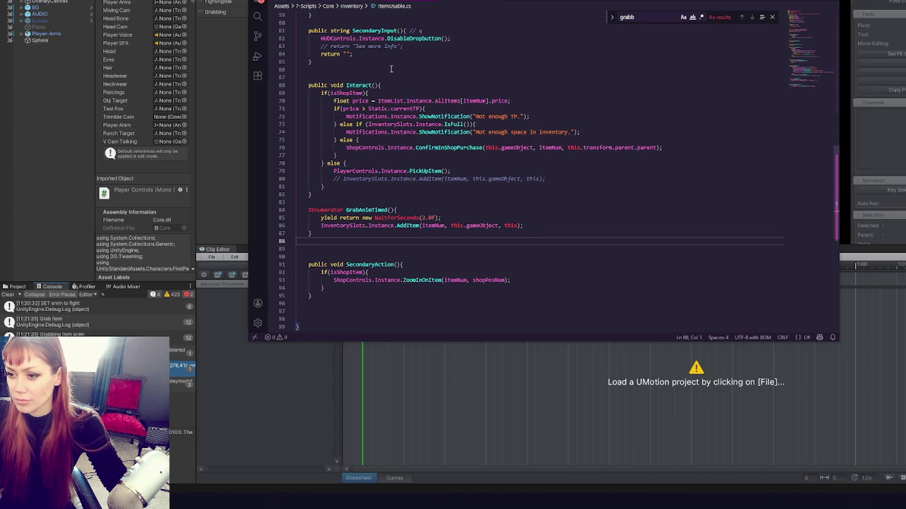
- Remove the StartCoroutine(GrabAnimTimed()) line from GrabbingAnim in PlayerControls.cs
key("shift+Up")
key("shift+Up")
key("shift+Up")
key("Delete")
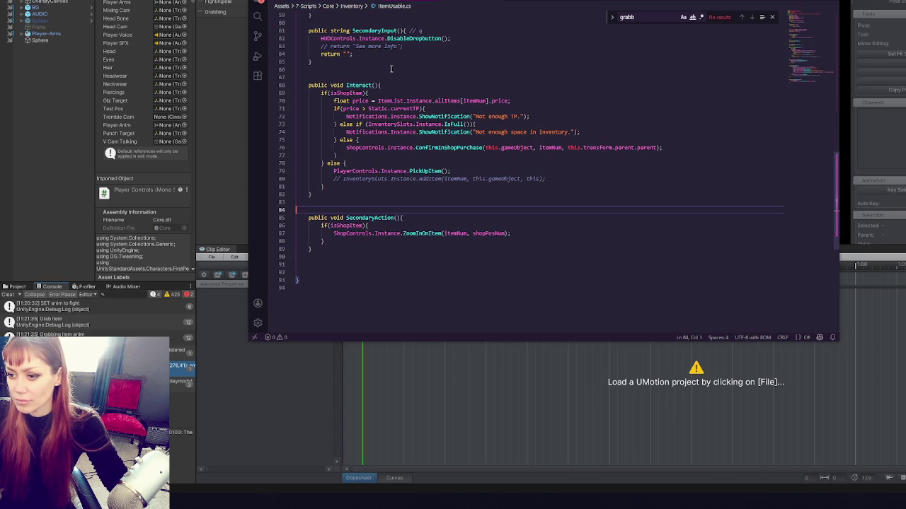
key("ctrl+z")
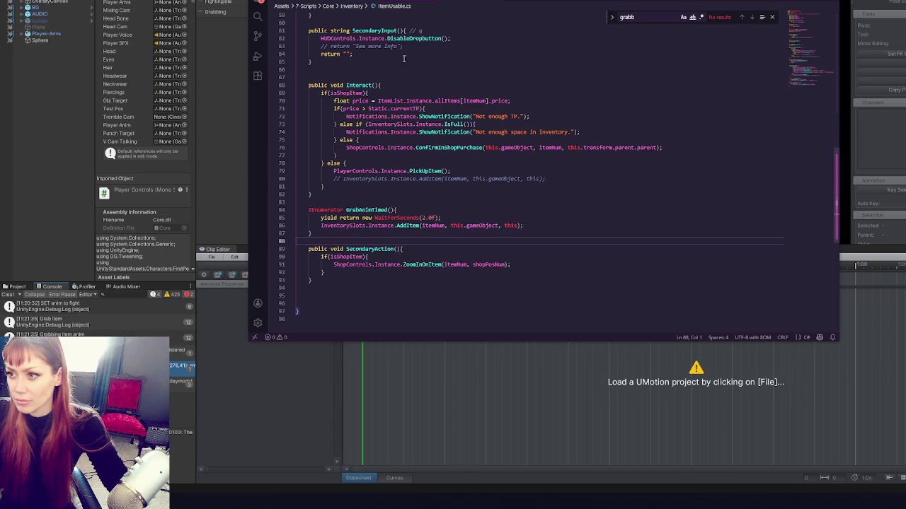
left_click(463, 2)
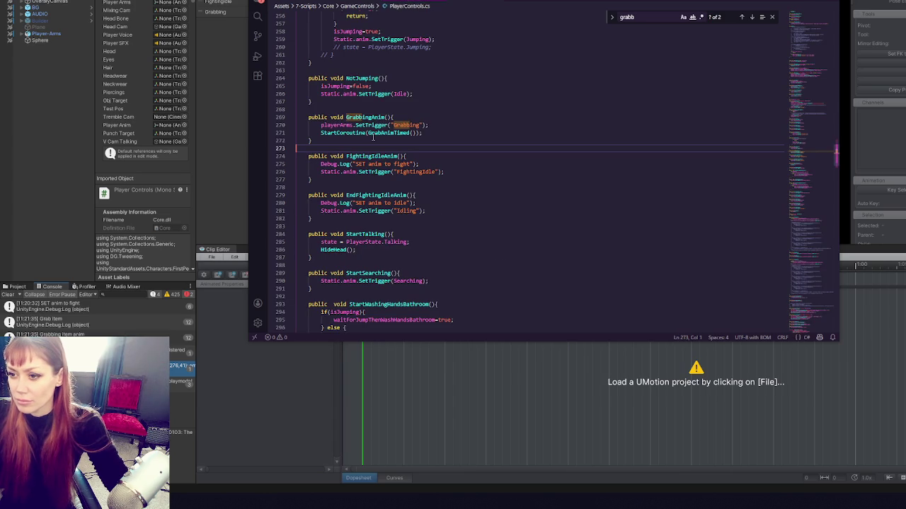
left_click(440, 133)
left_click(453, 123, "shift")
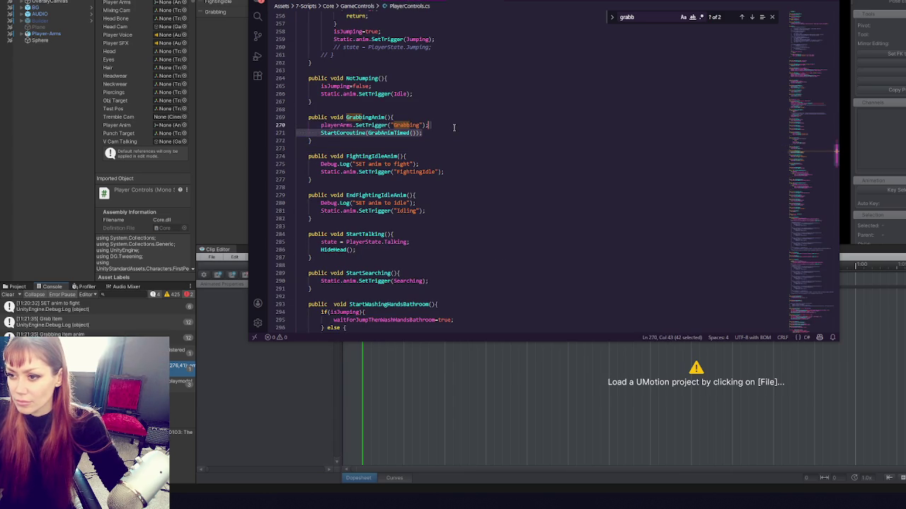
key("BackSpace")
- Paste StartCoroutine(GrabAnimTimed()) on an indented line after PickUpItem() in Interact's else branch
left_click(473, 2)
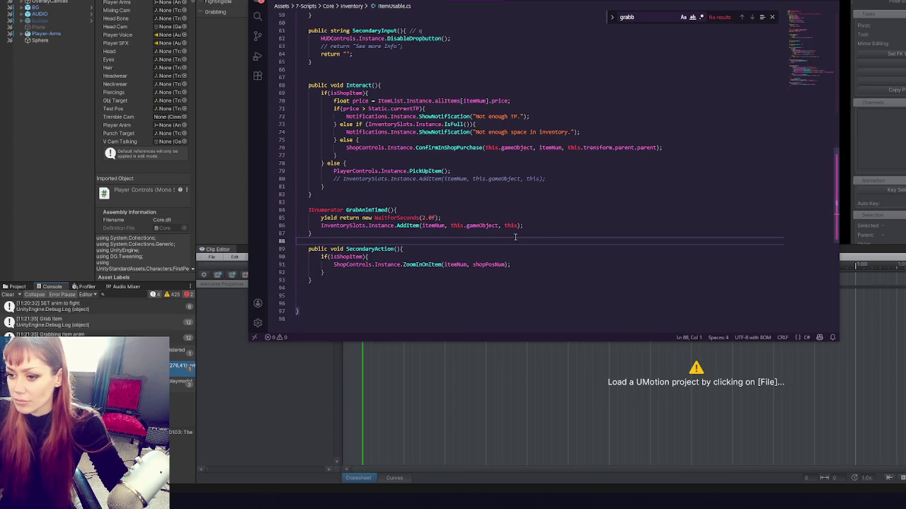
left_click(536, 218)
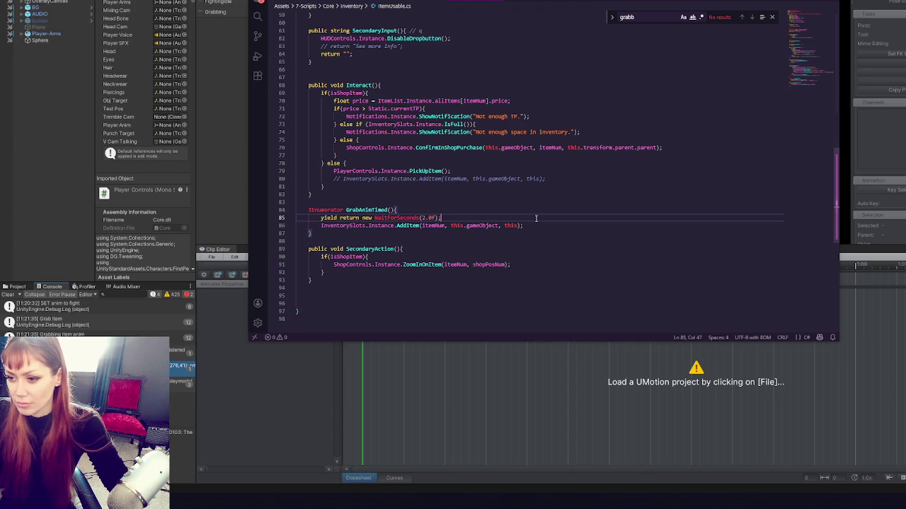
key("Return")
type("StartCoroutine(GrabAnimTimed());")
key("ctrl+x")
left_click(487, 164)
left_click(486, 170)
key("Return")
key("ctrl+v")
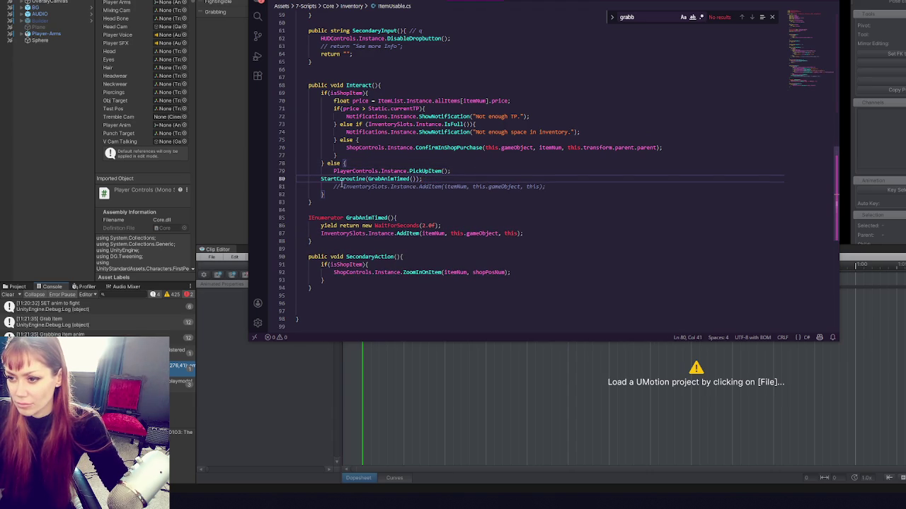
left_click(318, 179)
key("Tab")
- Review the PickUpItem, WaitForSeconds and AddItem code, then save and switch to Unity to recompile
double_click(421, 171)
double_click(410, 225)
left_click(477, 233)
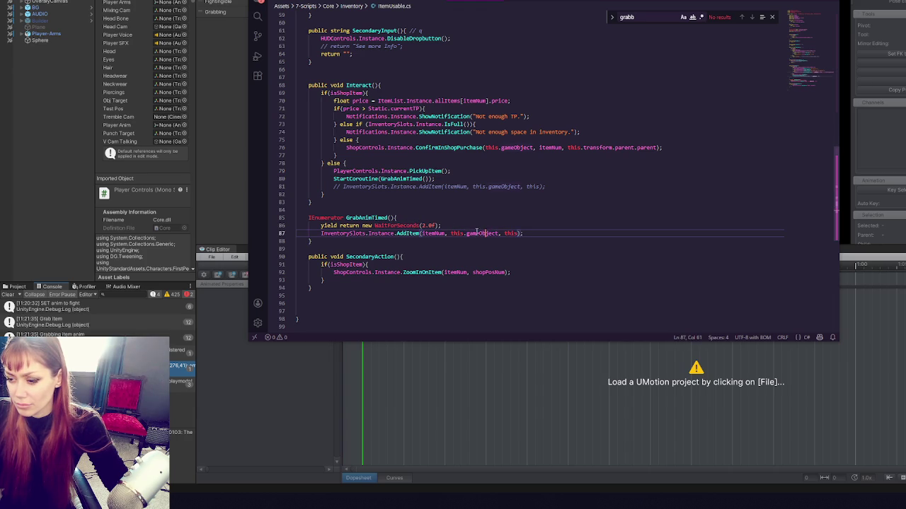
key("alt+Tab")
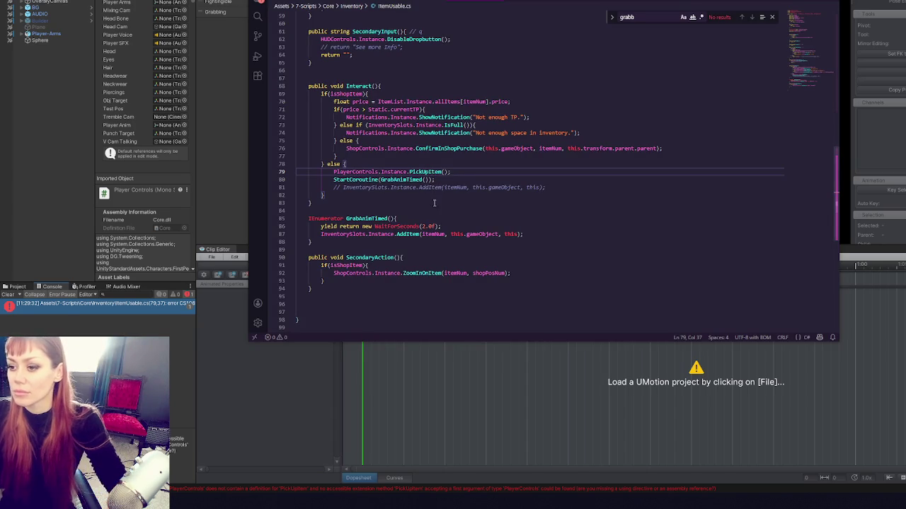
- Replace PickUpItem with GrabbingAnim on line 79 of ItemUsable.cs and save the script
double_click(428, 172)
type("Grabbing")
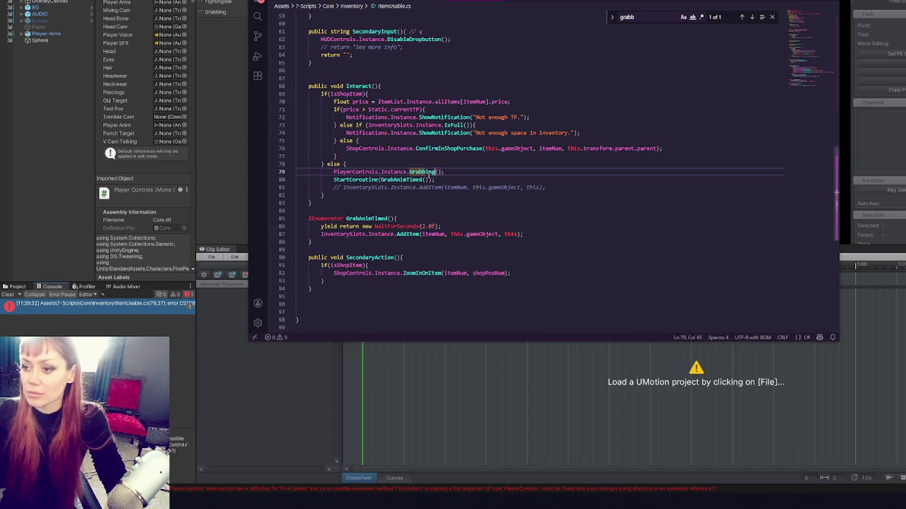
key("ctrl+Tab")
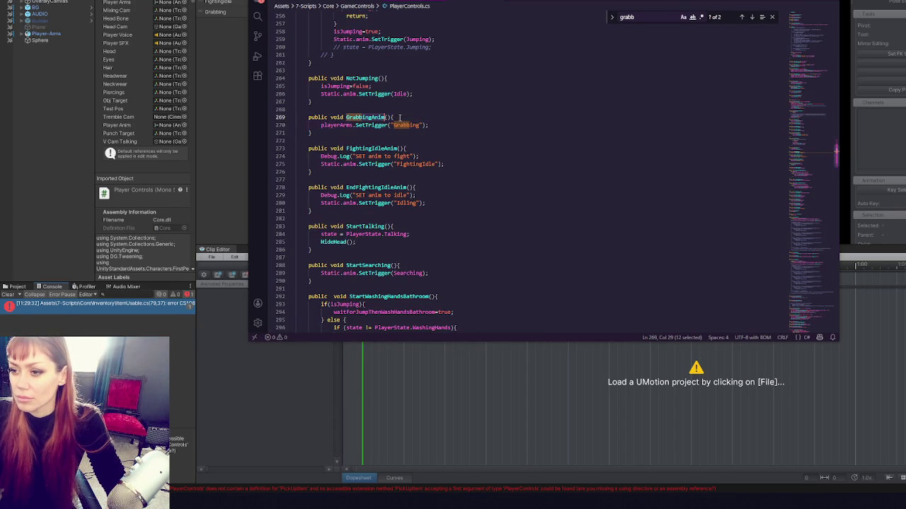
key("ctrl+Tab")
type("Anim")
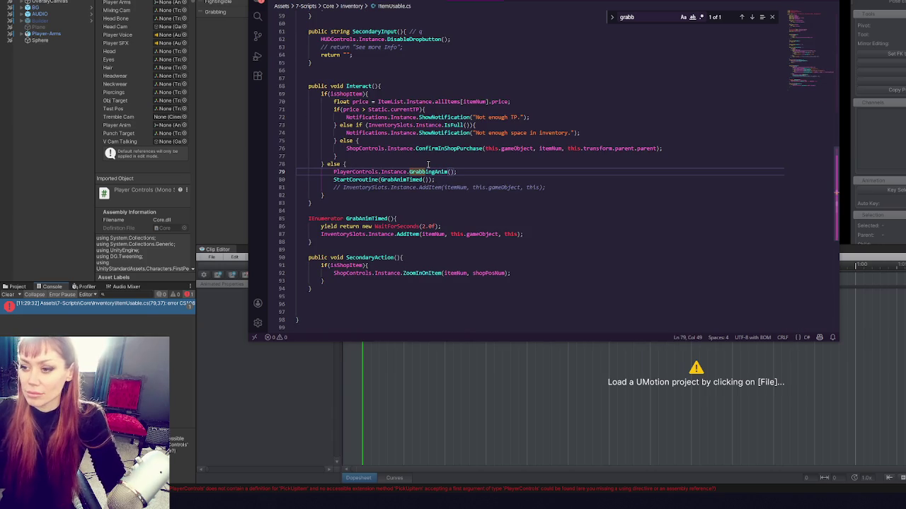
key("ctrl+s")
key("alt+Tab")
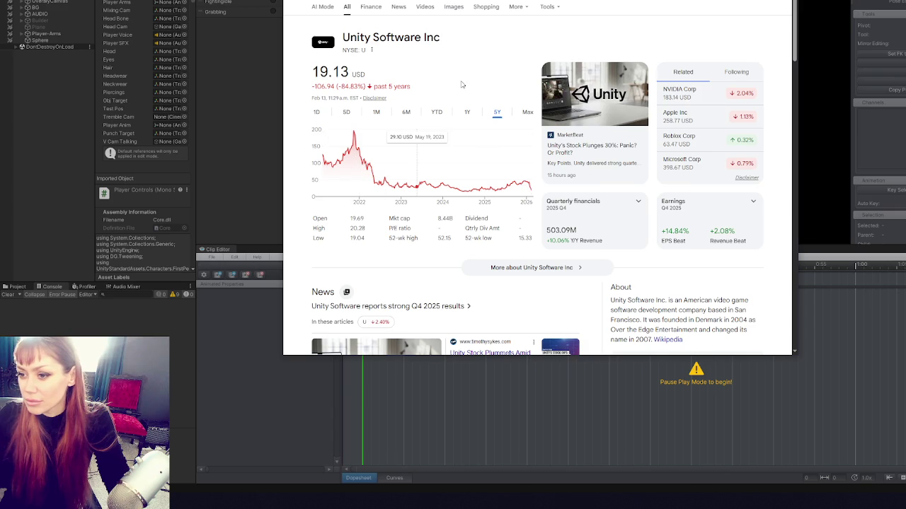
- Compare Unity Software's 1-year and year-to-date stock charts, then close the browser
left_click(464, 119)
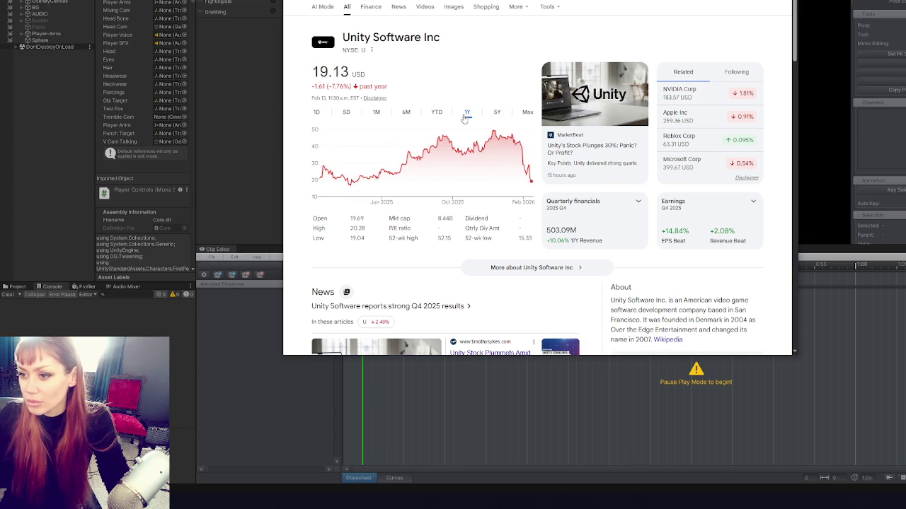
left_click(438, 115)
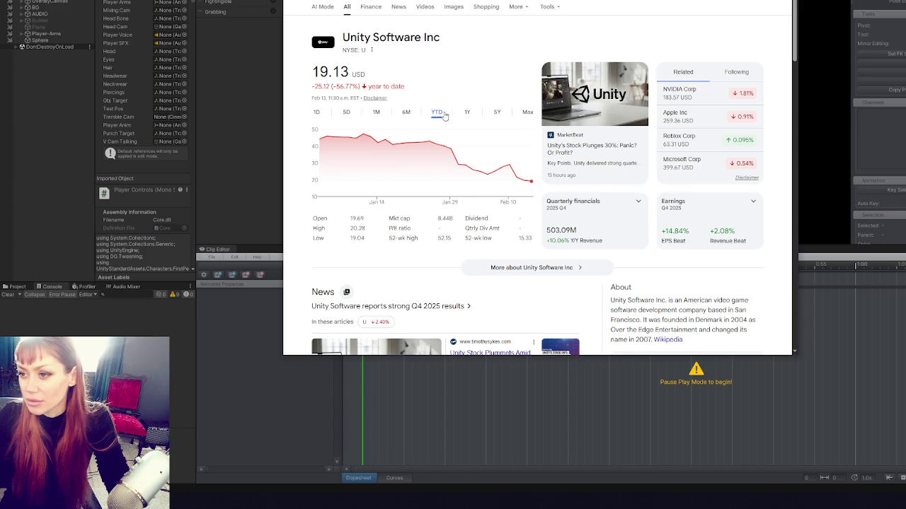
left_click(466, 114)
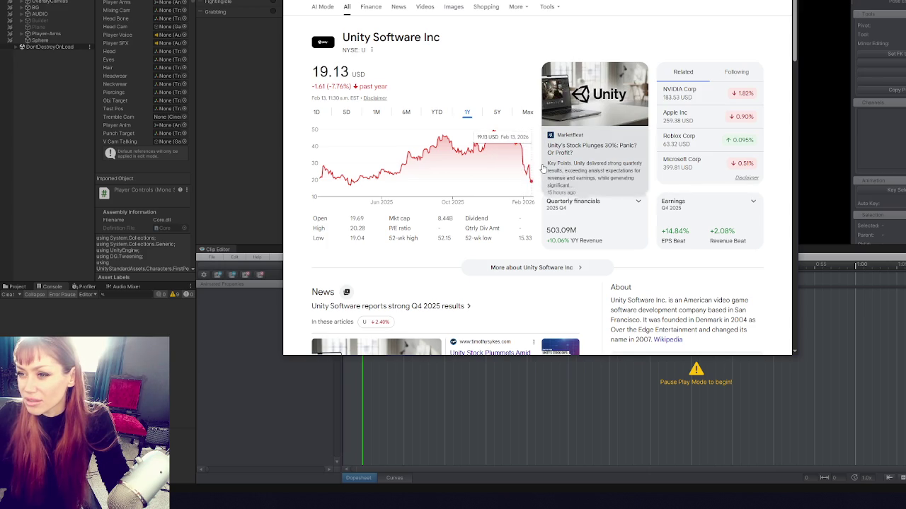
key("super+w")
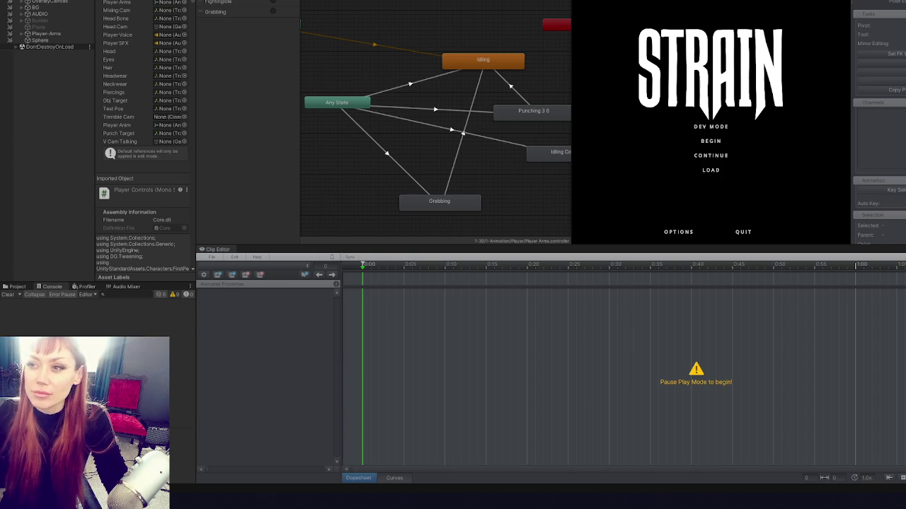
left_click(693, 126)
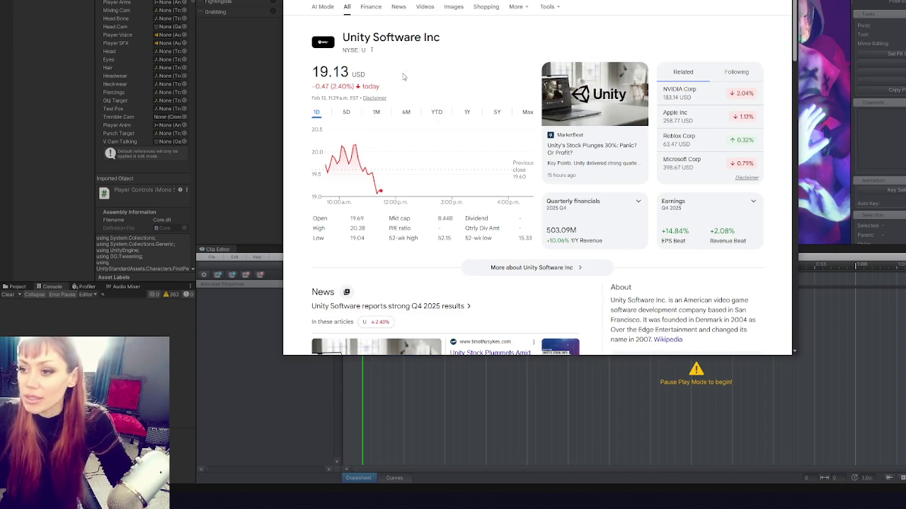
left_click(467, 116)
- Switch the Unity Software stock chart to the 5-year range
left_click(498, 115)
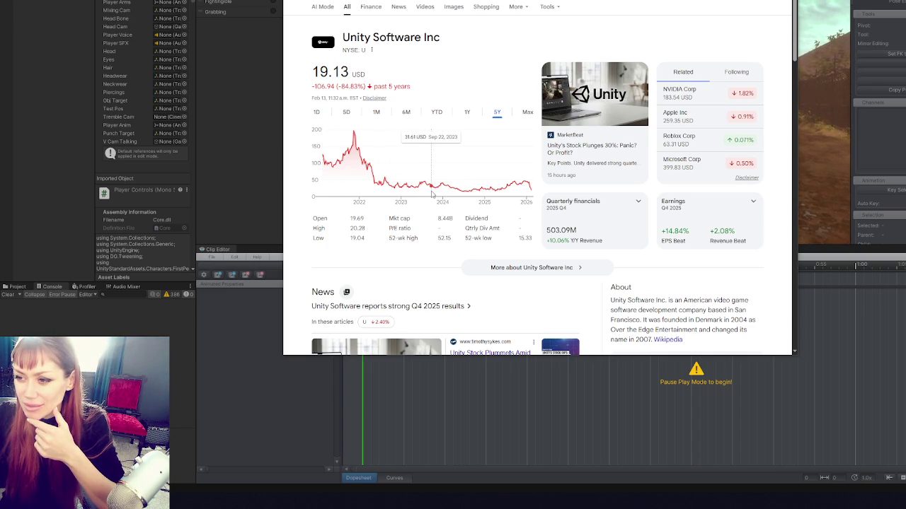
- Close the stock page and resize the animator, console, inspector and left column panels
left_click(279, 252)
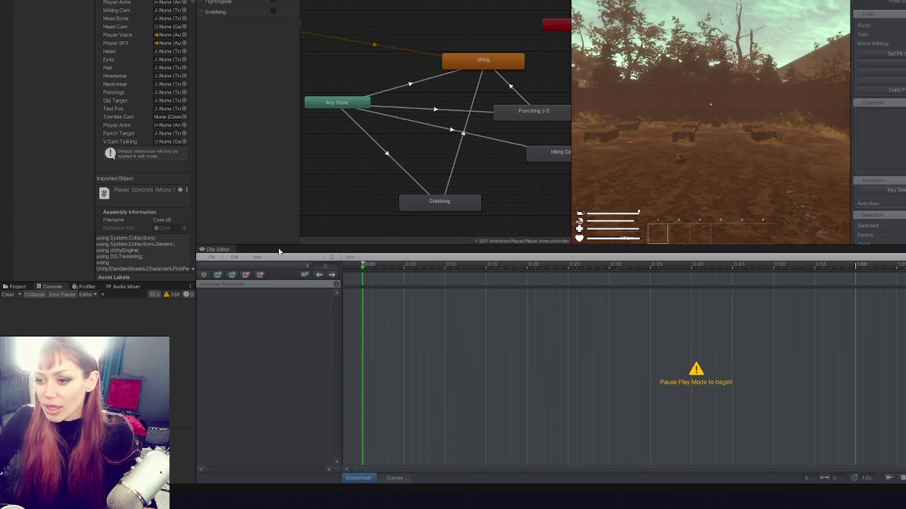
mouse_move(285, 247)
left_mouse_down()
mouse_move(285, 351)
mouse_move(285, 342)
left_mouse_up()
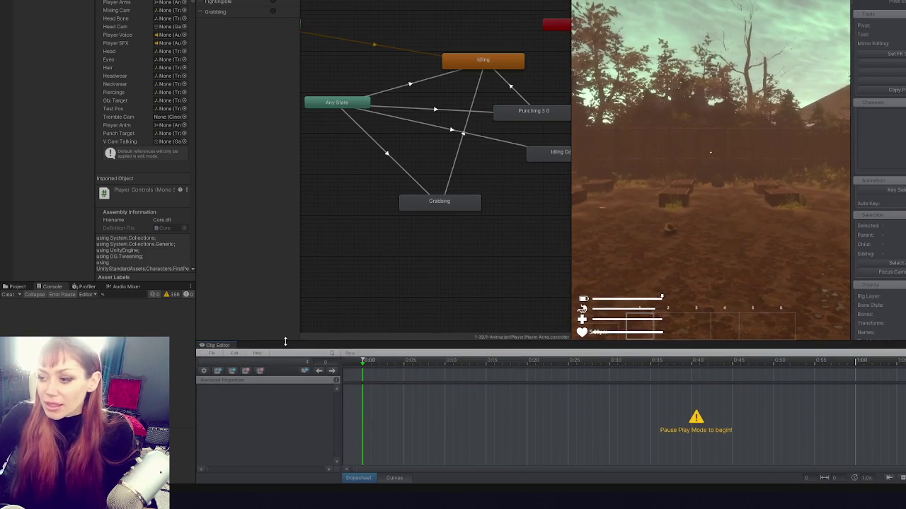
mouse_move(165, 282)
left_mouse_down()
mouse_move(165, 197)
mouse_move(166, 208)
left_mouse_up()
mouse_move(198, 252)
left_mouse_down()
mouse_move(248, 253)
mouse_move(217, 252)
left_mouse_up()
mouse_move(198, 210)
left_mouse_down()
mouse_move(199, 262)
mouse_move(207, 249)
left_mouse_up()
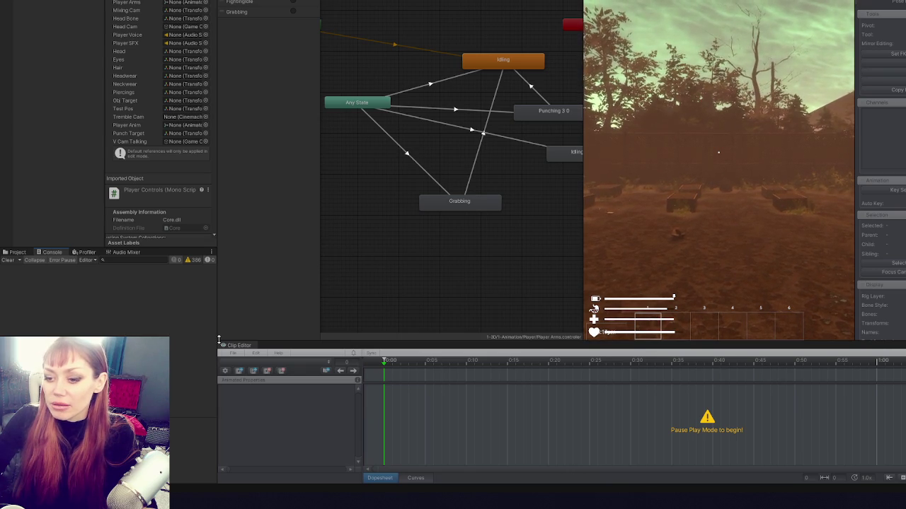
mouse_move(214, 338)
left_mouse_down()
mouse_move(266, 333)
mouse_move(221, 333)
left_mouse_up()
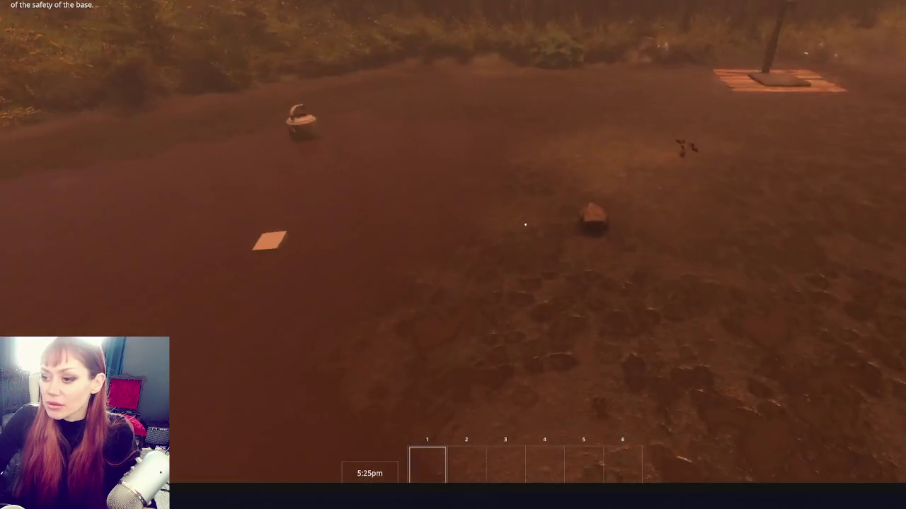
- Pick up a rock in Play mode, pause with Esc, and bring up ItemUsable.cs
left_click(525, 224)
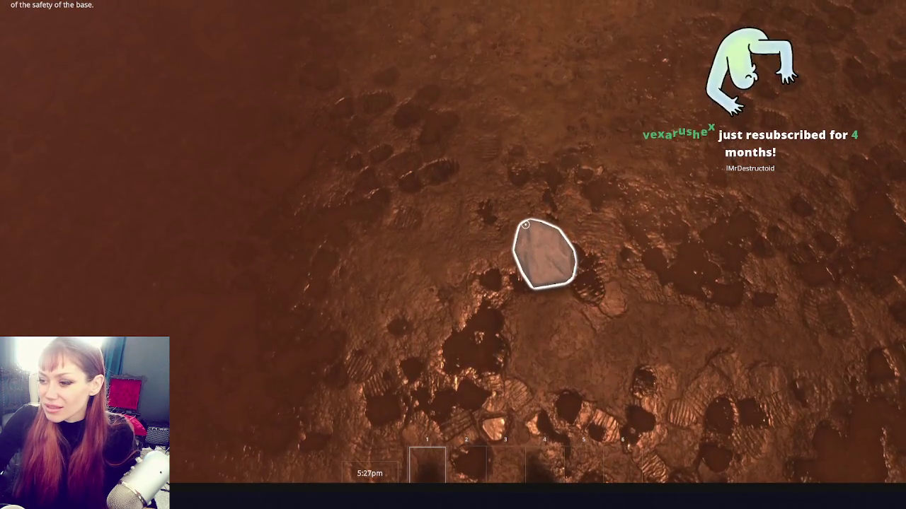
key("Escape")
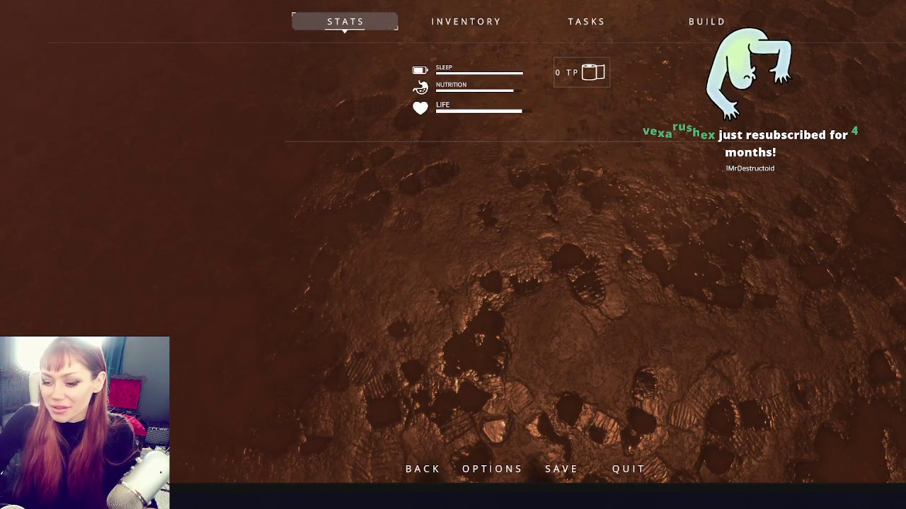
key("alt+Tab")
left_click(441, 203)
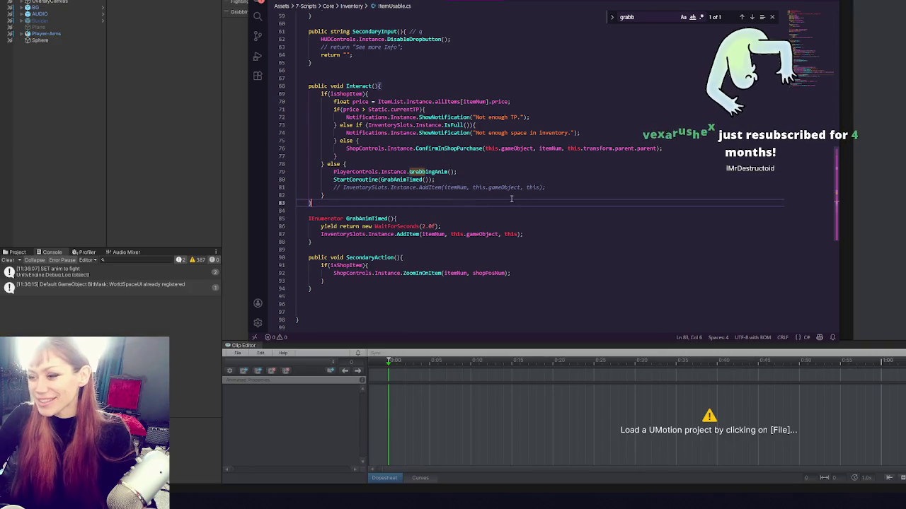
- Change the line 86 wait from WaitForSeconds(2f) to WaitForSeconds(0.5f) and return to Unity
left_click(426, 227)
key("BackSpace")
type("0.5")
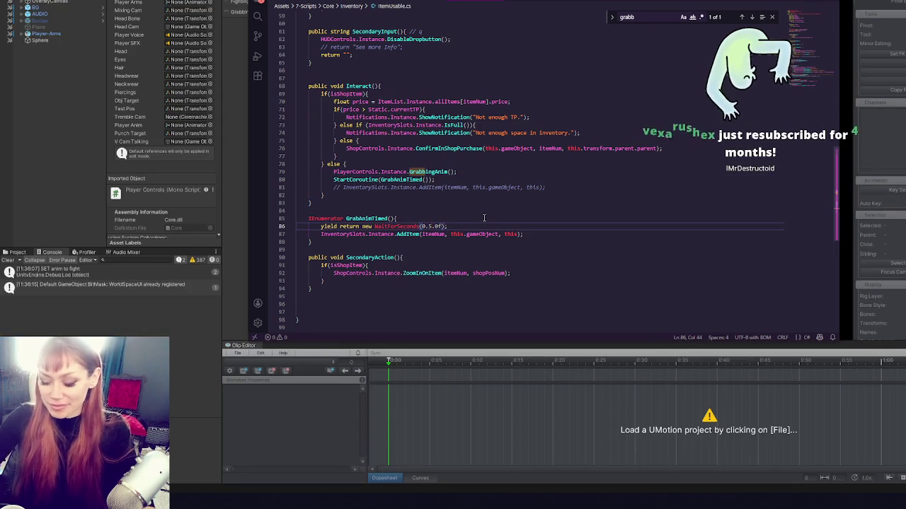
key("Left")
key("alt+Tab")
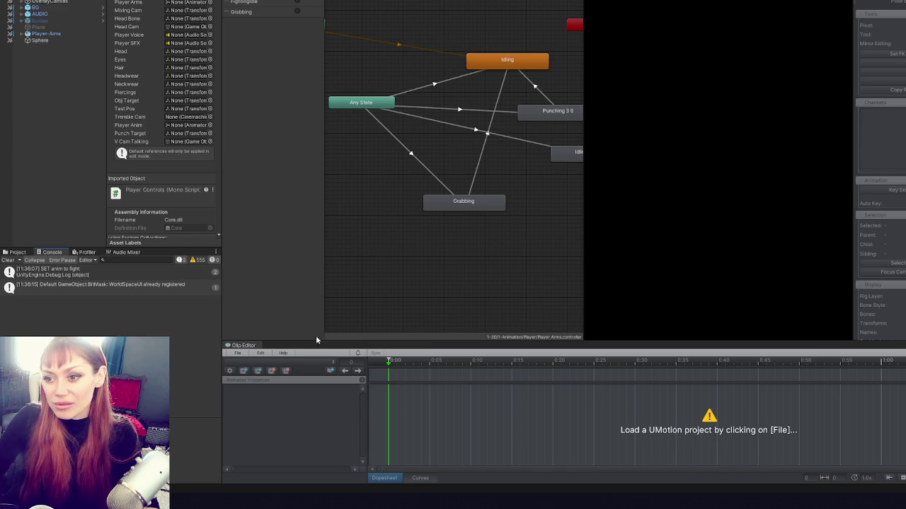
- Narrow the inspector, show the Project files, collapse 7-Scripts, and widen the folder tree
mouse_move(223, 331)
left_mouse_down()
mouse_move(259, 327)
mouse_move(186, 317)
mouse_move(205, 317)
left_mouse_up()
left_click(16, 252)
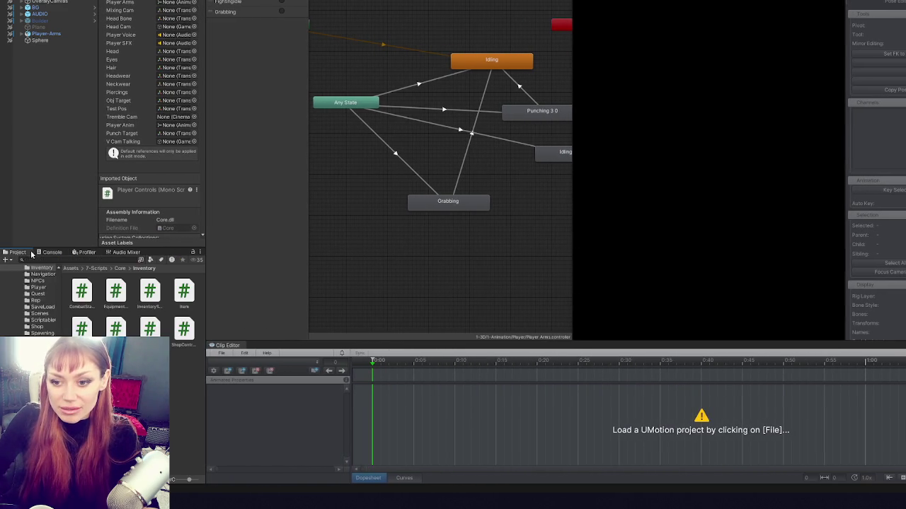
scroll(42, 302, "down", 2)
scroll(43, 302, "up", 2)
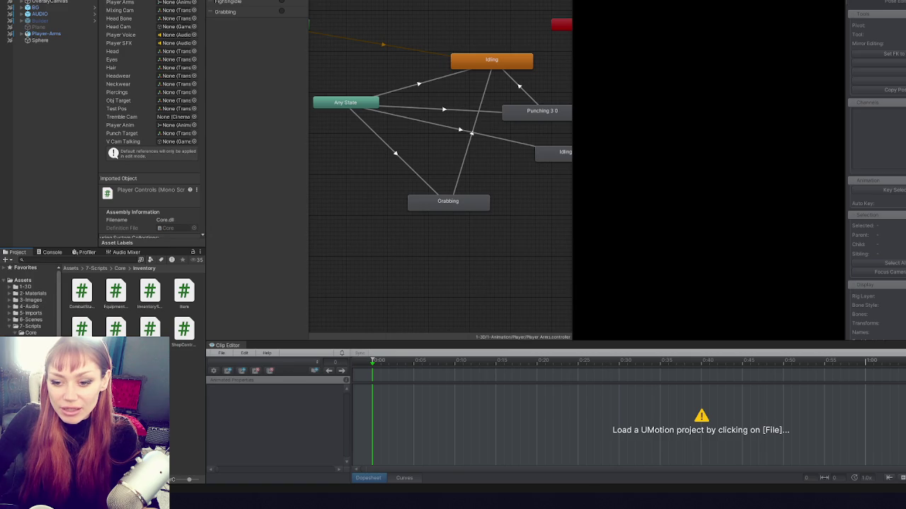
left_click(9, 326)
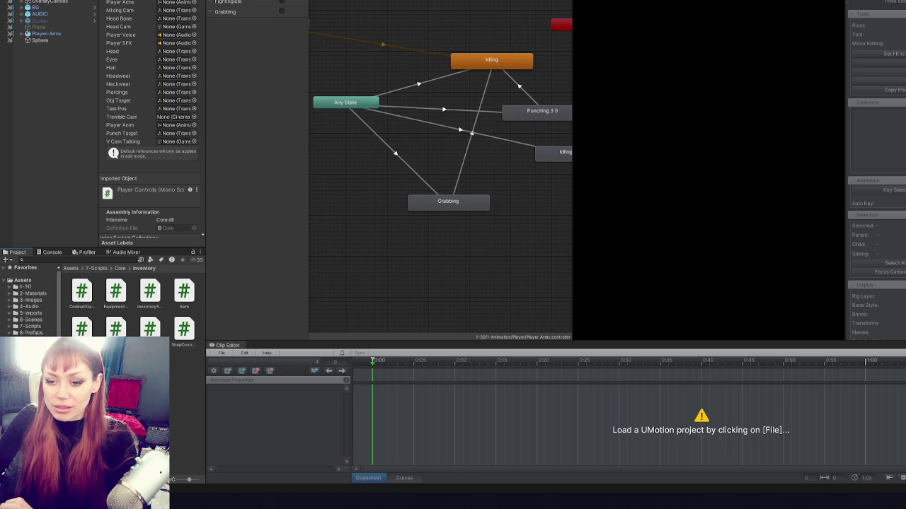
left_click_drag(59, 298, 79, 297)
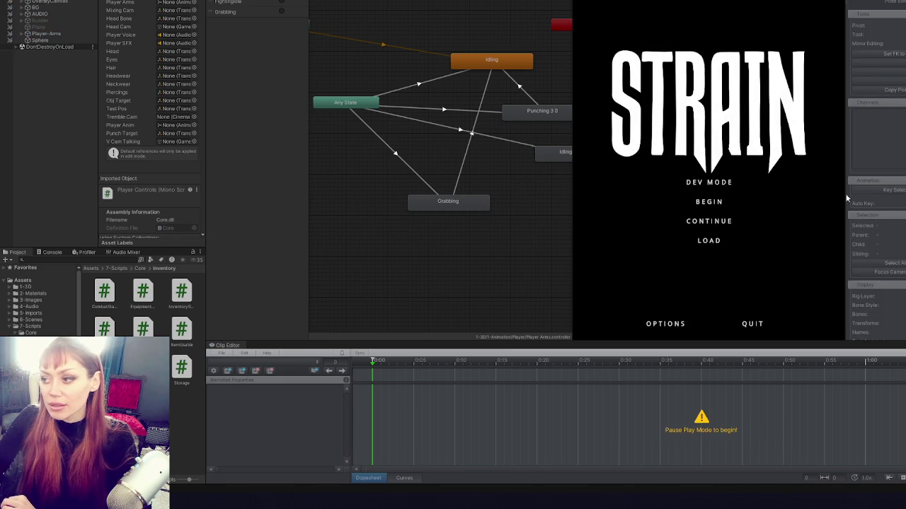
- Choose DEV MODE on the STRAIN title menu to load the level
left_click(729, 184)
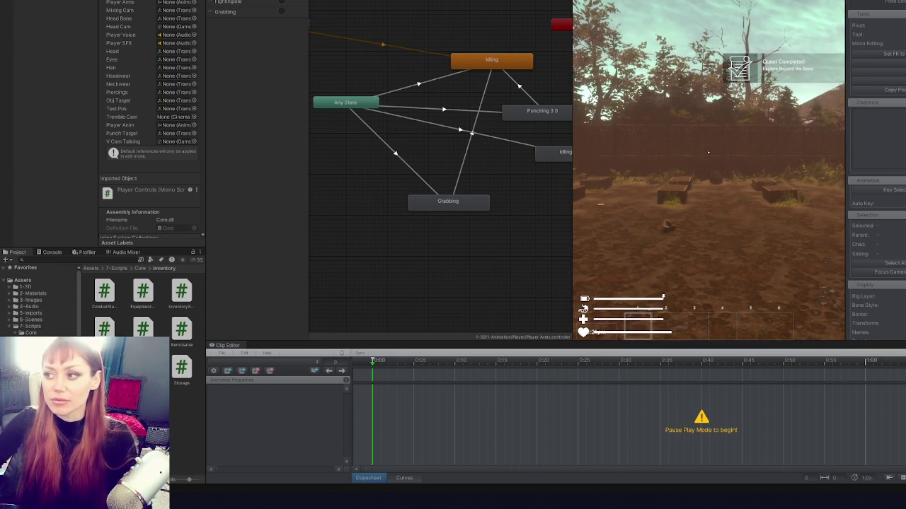
- Enlarge the Game view and pick up the stone, newspaper, booklet and scrap wood
left_click_drag(574, 190, 247, 190)
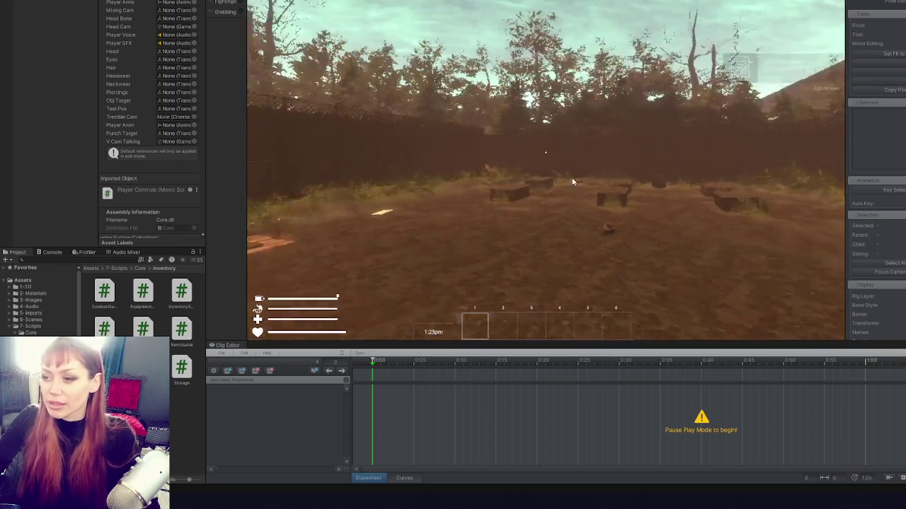
key("e")
key("e")
key("e")
key("w")
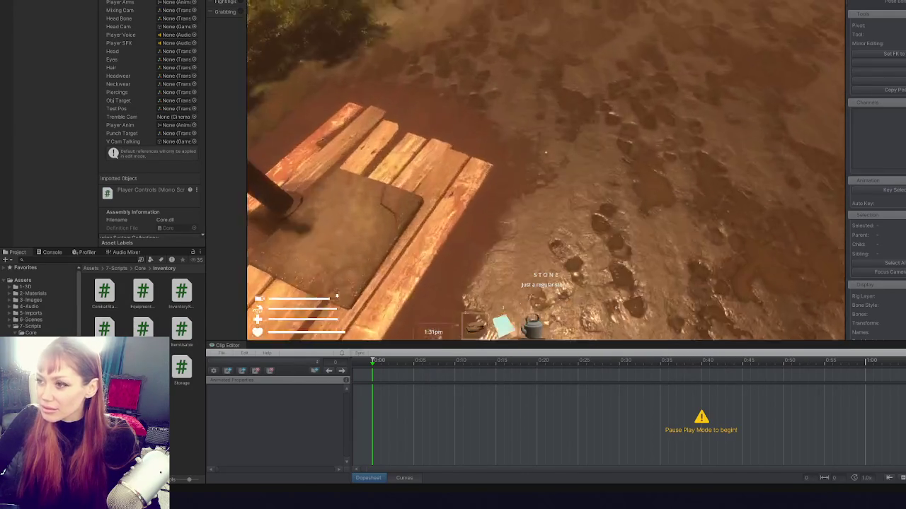
key("e")
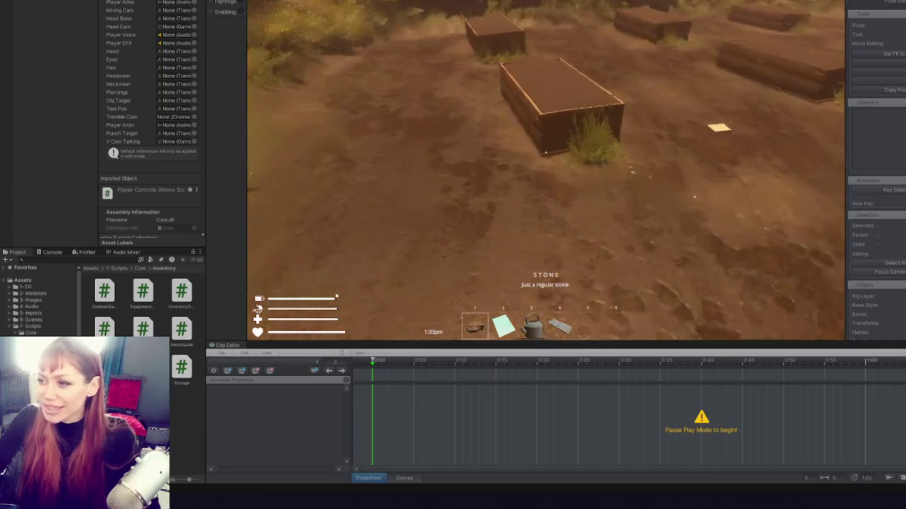
key("e")
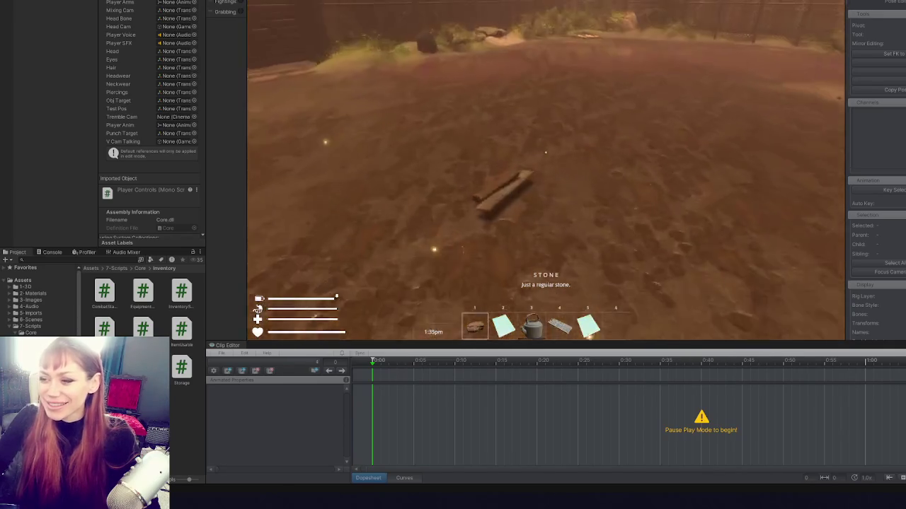
key("w")
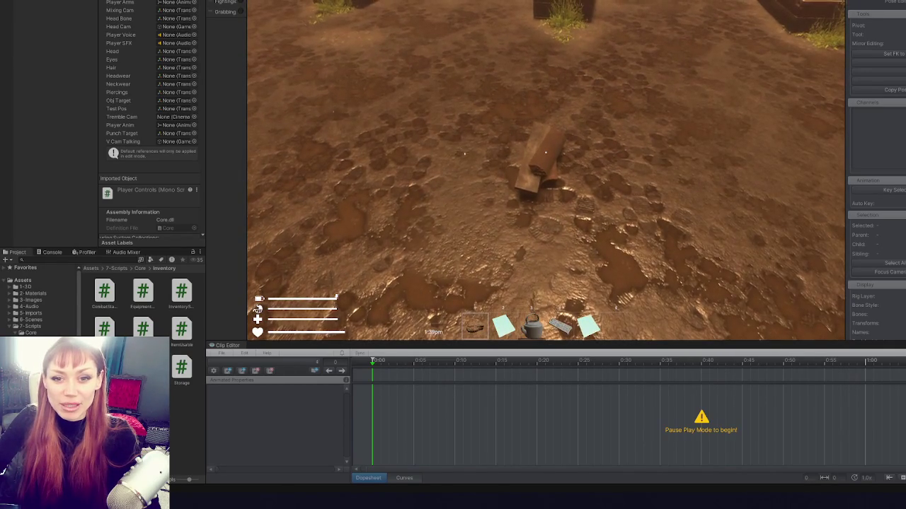
key("w")
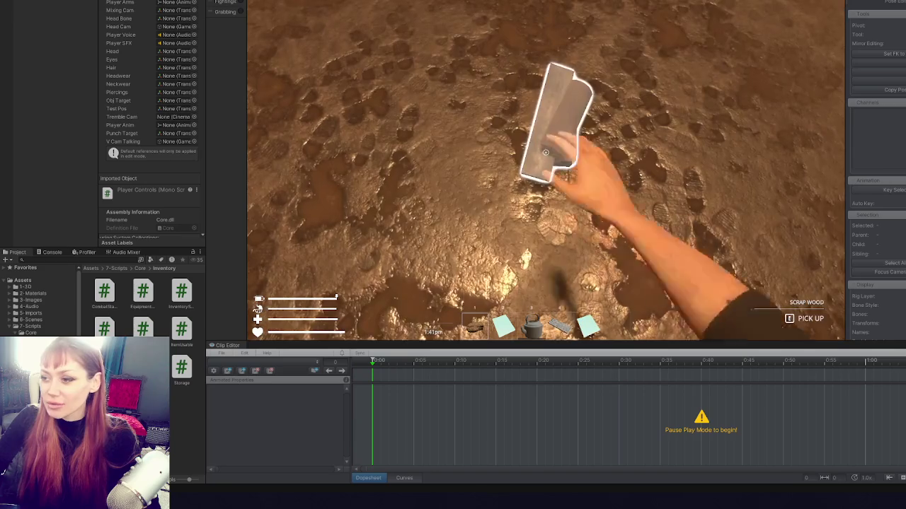
- Drop the kettle from slot 3, walk around the yard, and open the pause menu
key("3")
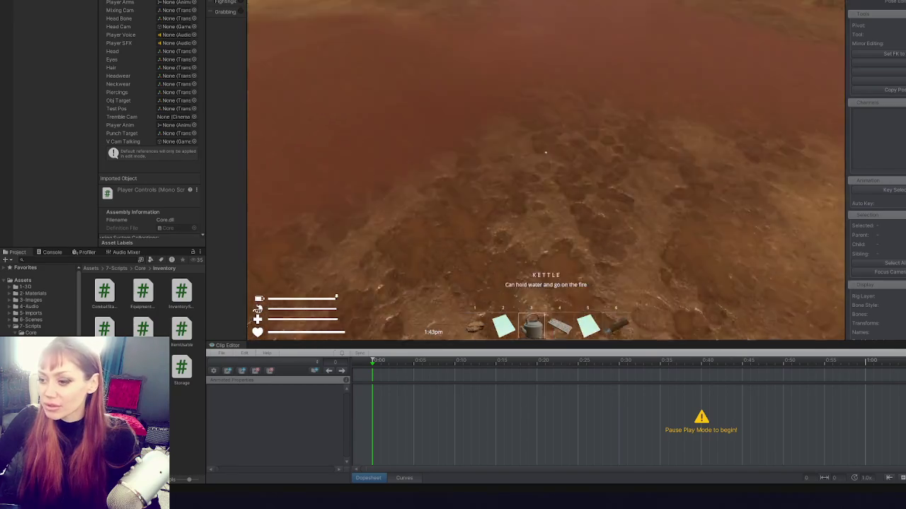
key("q")
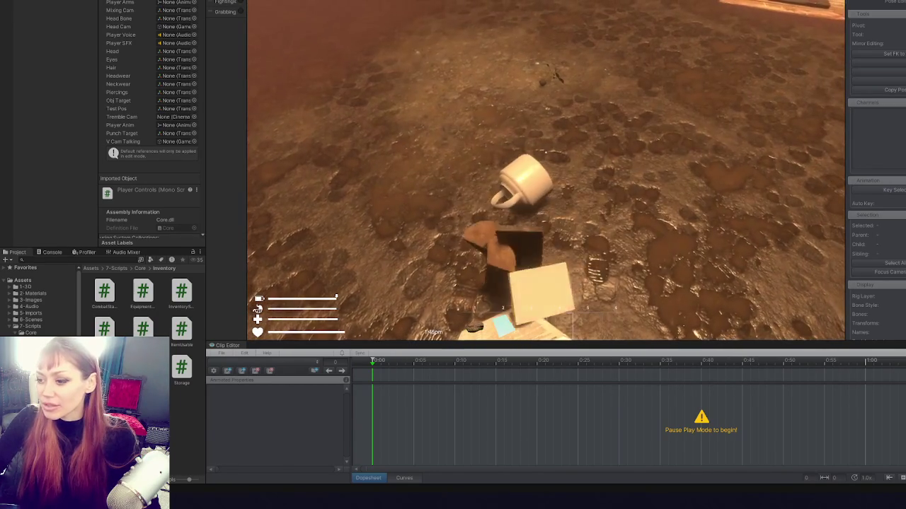
key("s")
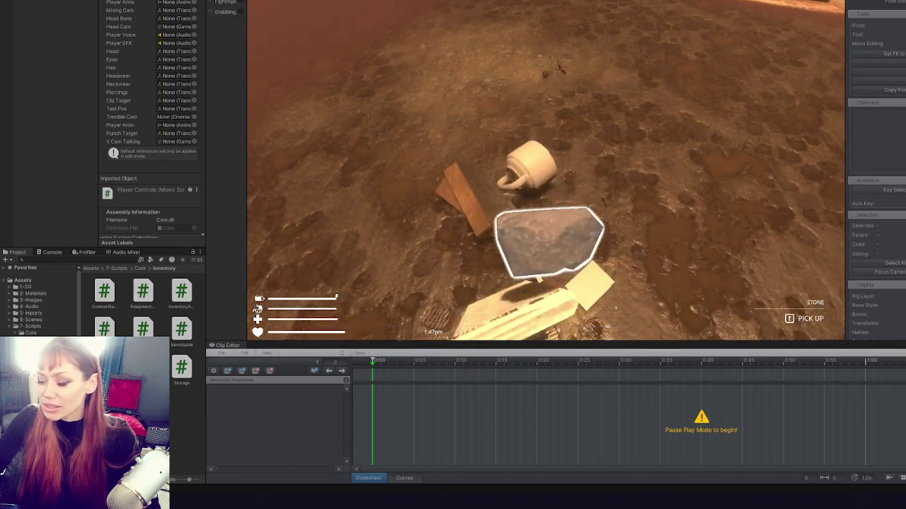
key("w")
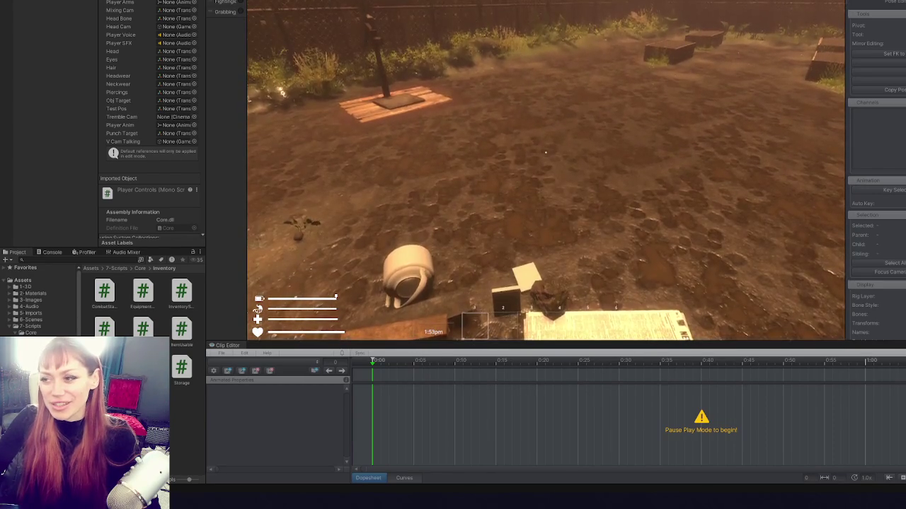
key("Escape")
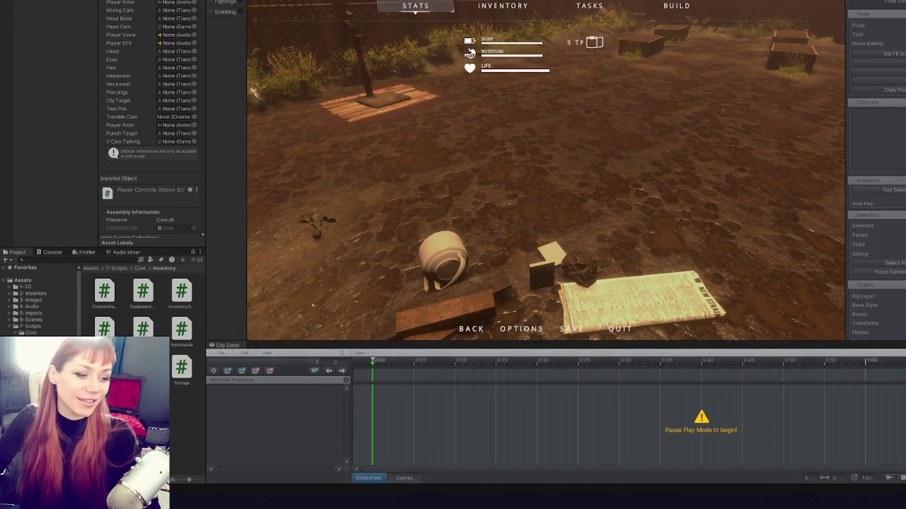
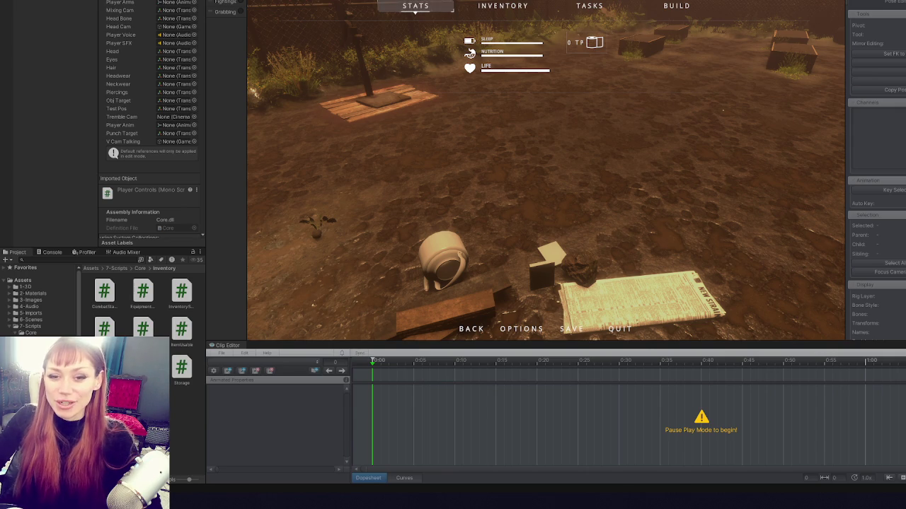
- Resume play and pick up the kettle, plank, newspaper, stone and both notes with E
key("Escape")
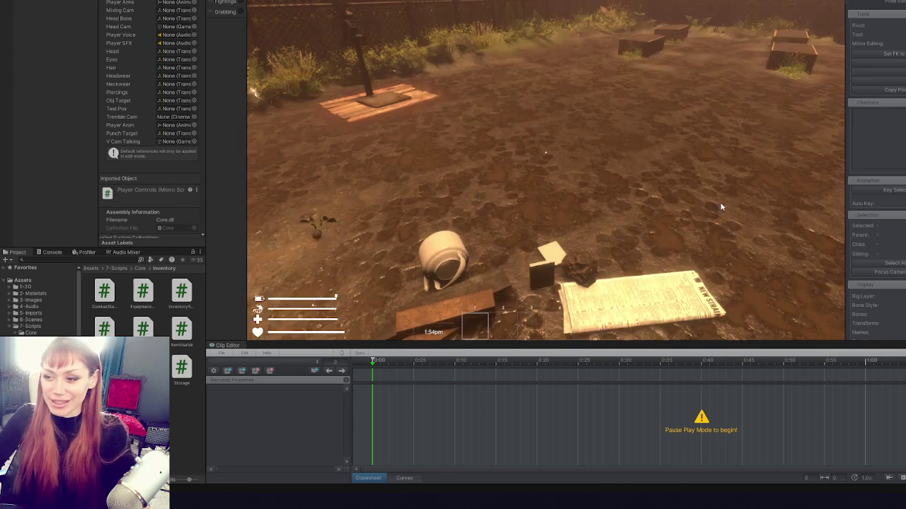
key("e")
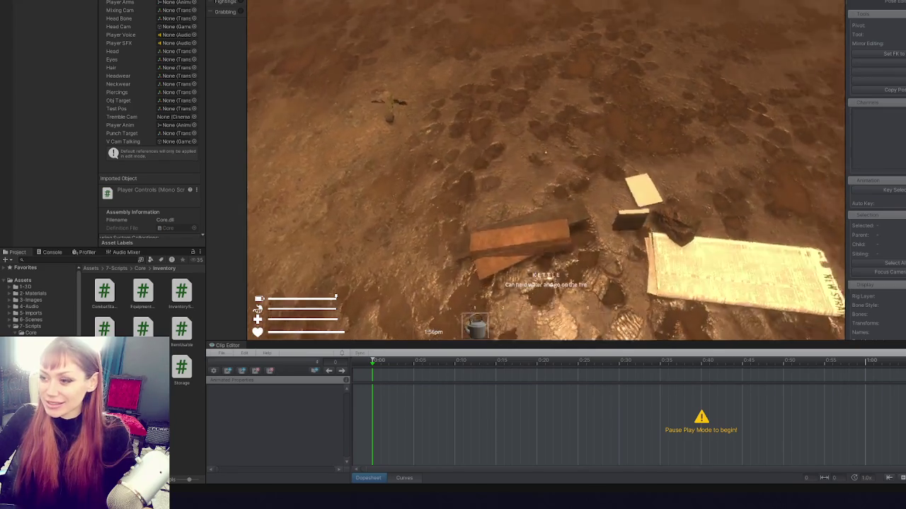
key("e")
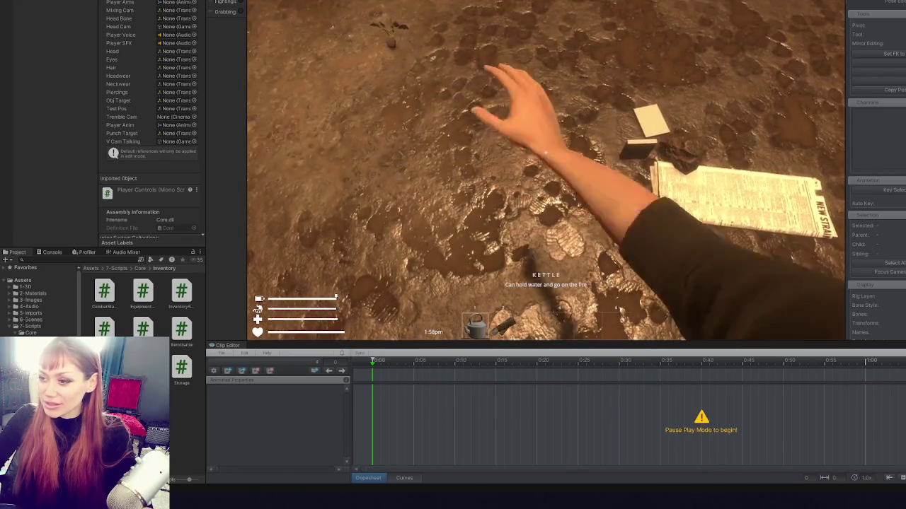
key("e")
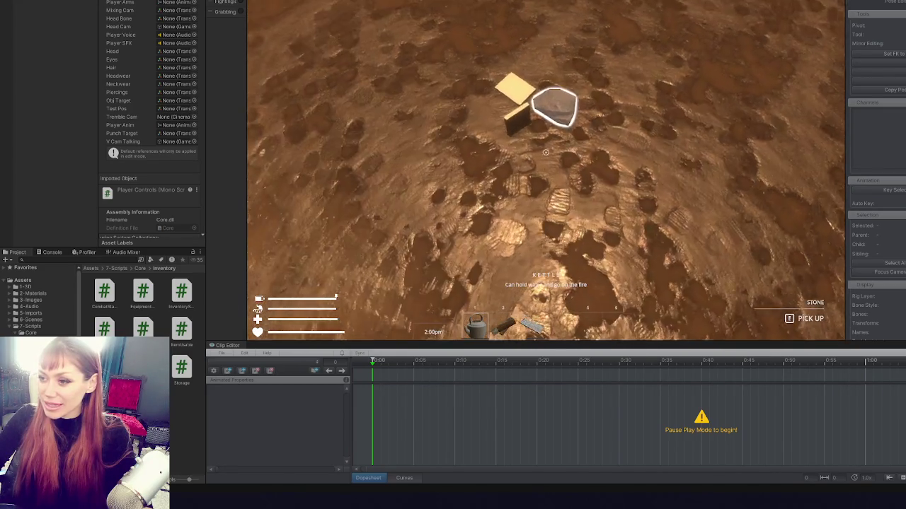
key("e")
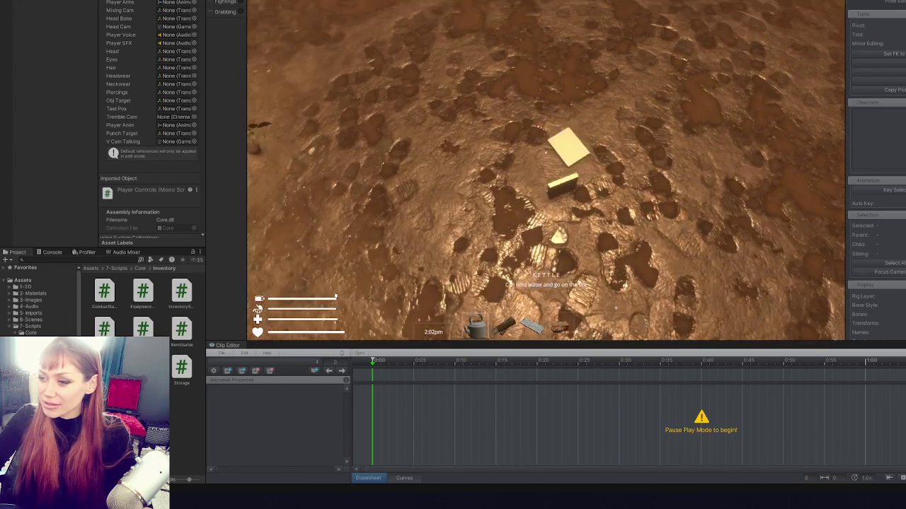
key("e")
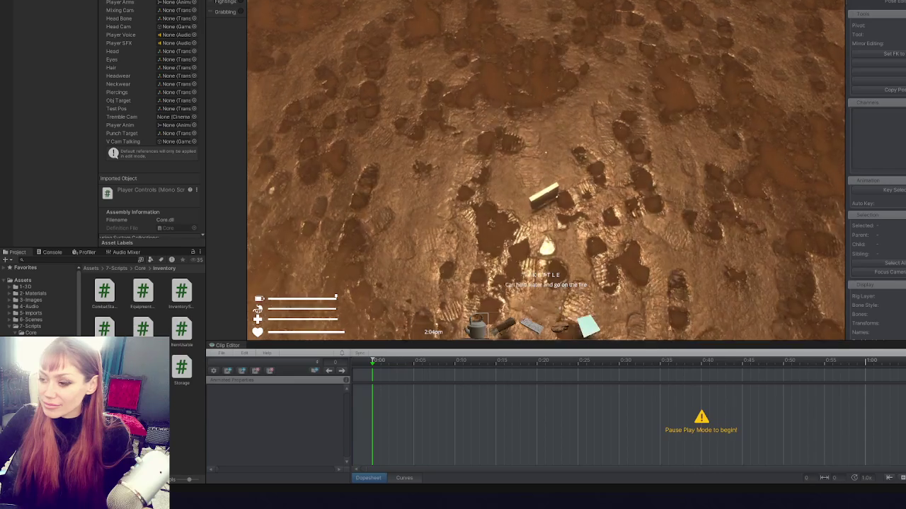
key("e")
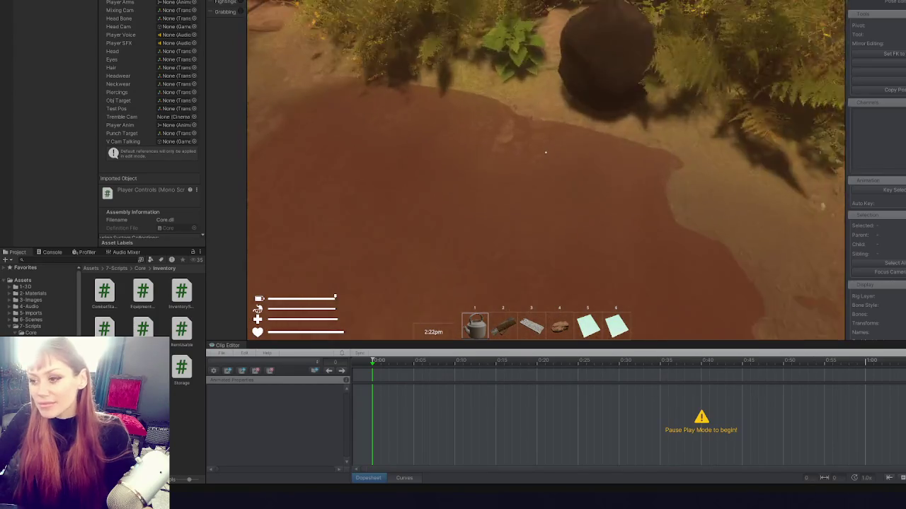
- Punch the garbage bag apart, collect the scrap wood and kettle, check inventory, then stop the game
left_click(545, 152)
left_click(545, 152)
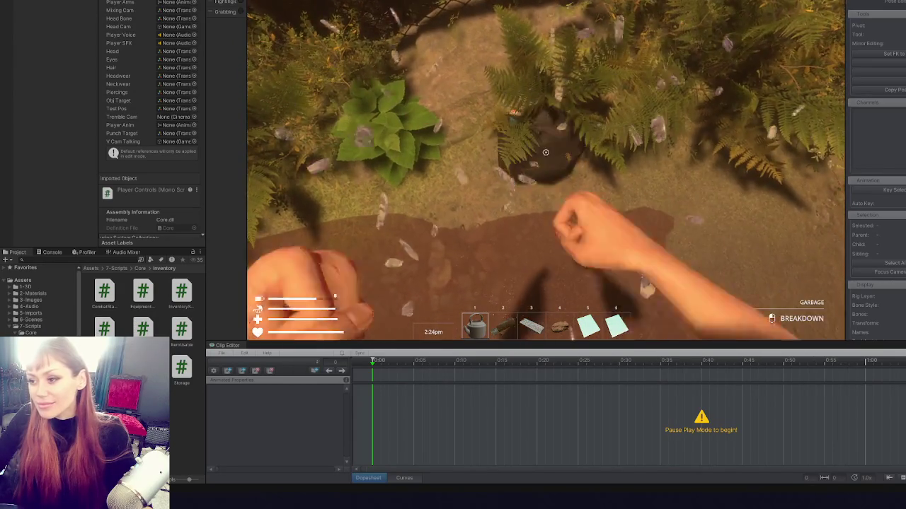
key("e")
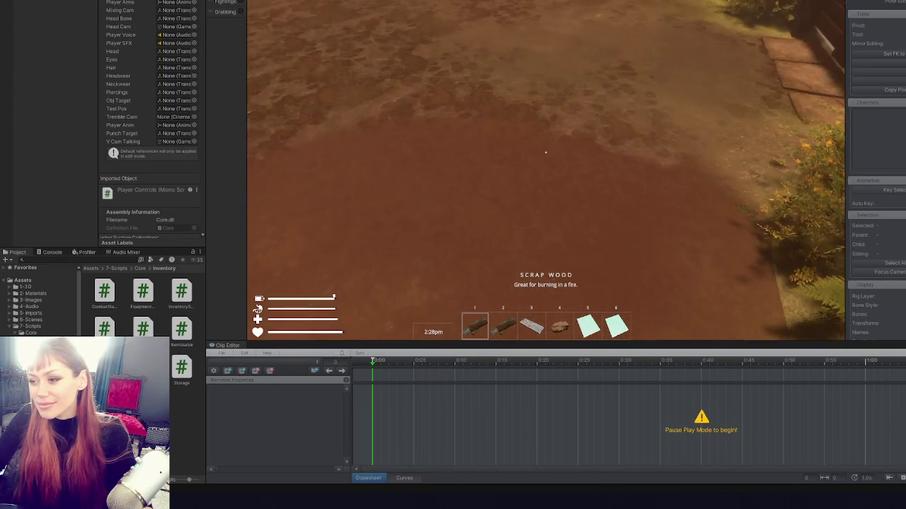
key("e")
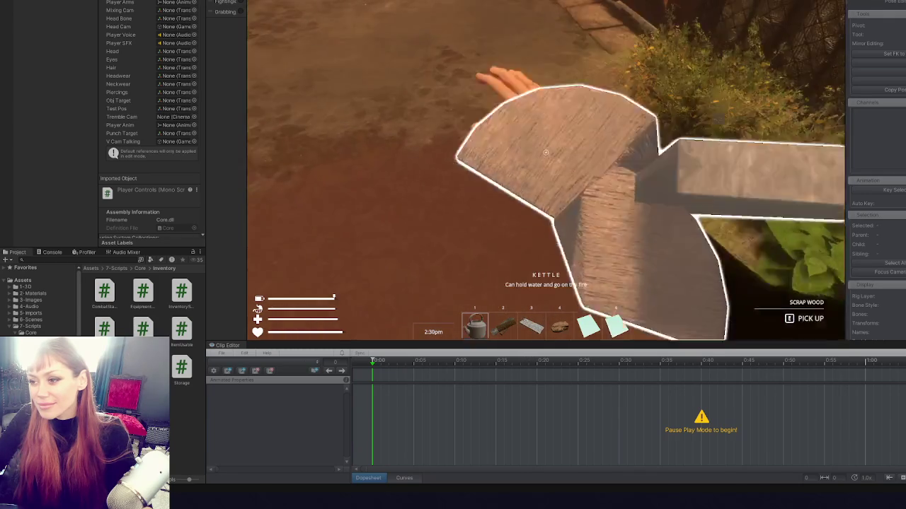
key("Tab")
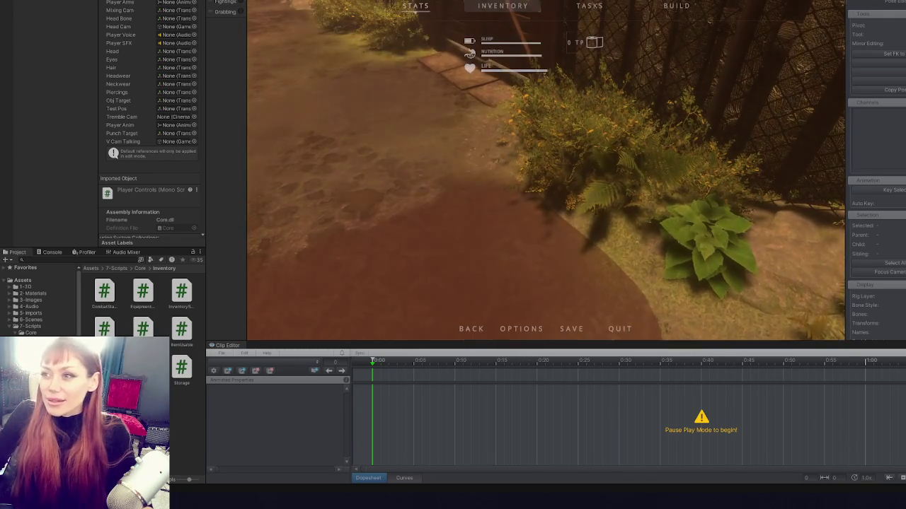
key("ctrl+p")
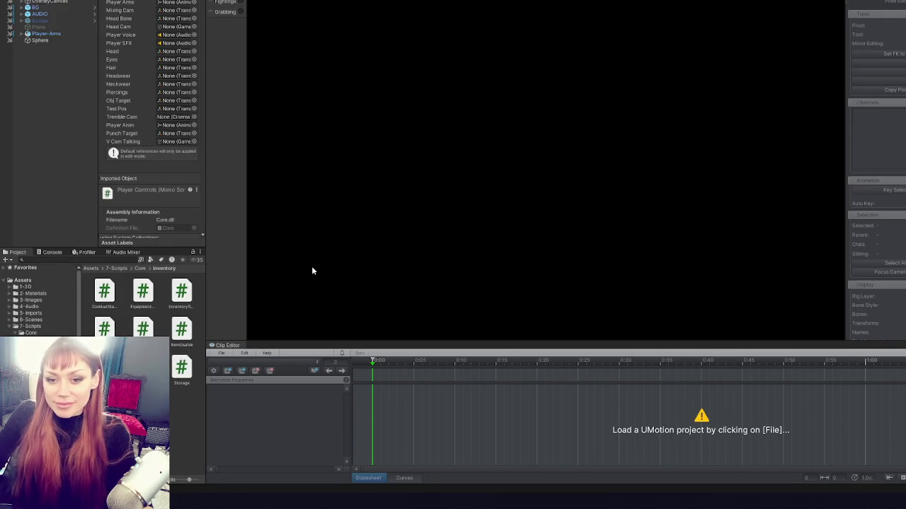
- Load the recent Player Arms project and lock the Player-Arms character for editing
left_click(223, 353)
mouse_move(253, 390)
left_click(382, 391)
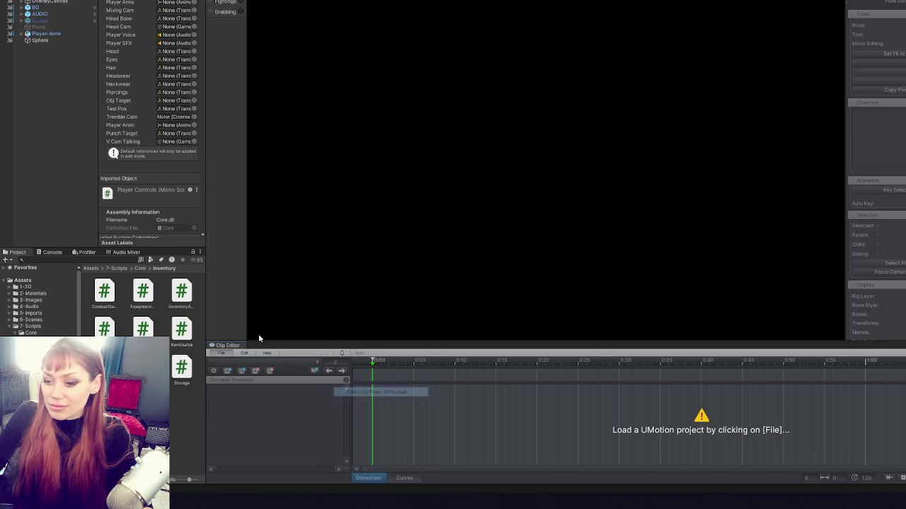
left_click(394, 202)
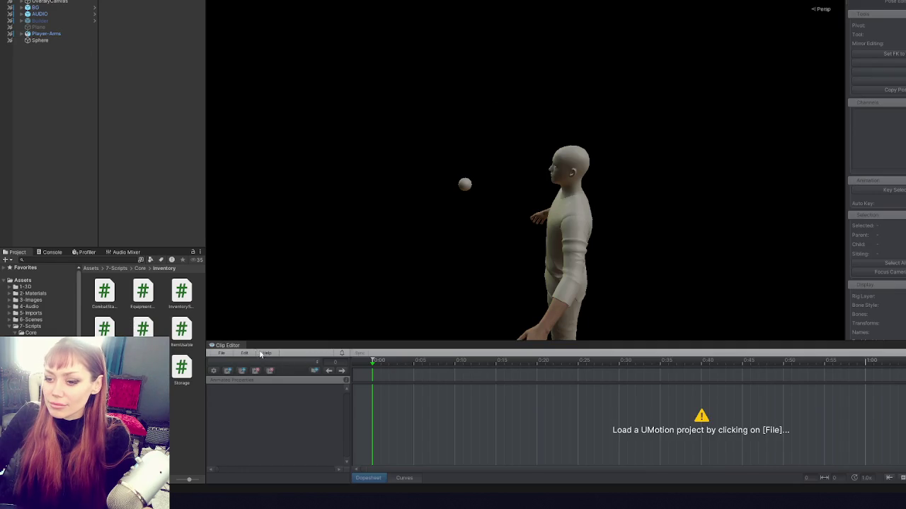
- Reopen the recent Punching Player Arms project from Recently Opened Projects
left_click(224, 354)
mouse_move(262, 391)
left_click(375, 391)
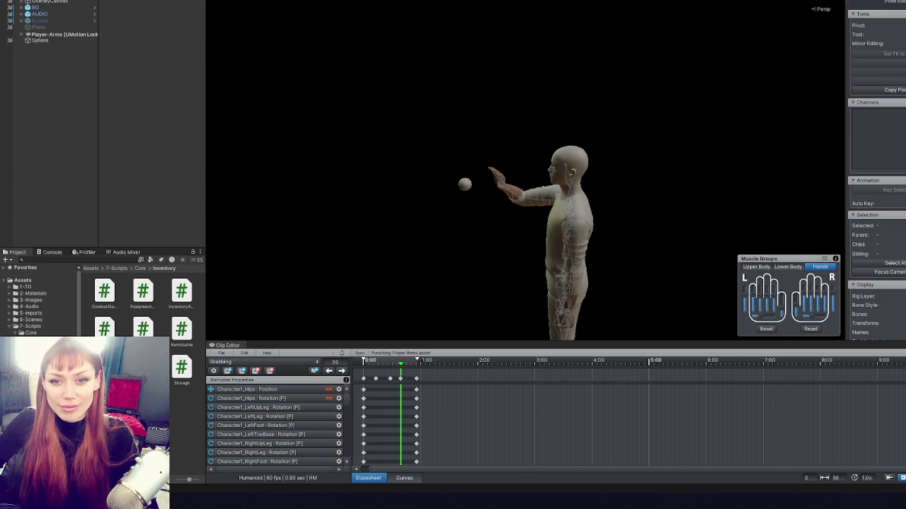
- Orbit the Scene view to see the character's hand and the sphere from behind
mouse_move(632, 166)
left_mouse_down()
mouse_move(481, 196)
mouse_move(289, 212)
mouse_move(657, 107)
mouse_move(825, 145)
mouse_move(852, 189)
mouse_move(525, 198)
mouse_move(419, 232)
mouse_move(680, 81)
mouse_move(673, 104)
mouse_move(637, 80)
mouse_move(376, 90)
mouse_move(469, 109)
mouse_move(576, 89)
mouse_move(606, 125)
mouse_move(529, 129)
mouse_move(557, 125)
left_mouse_up()
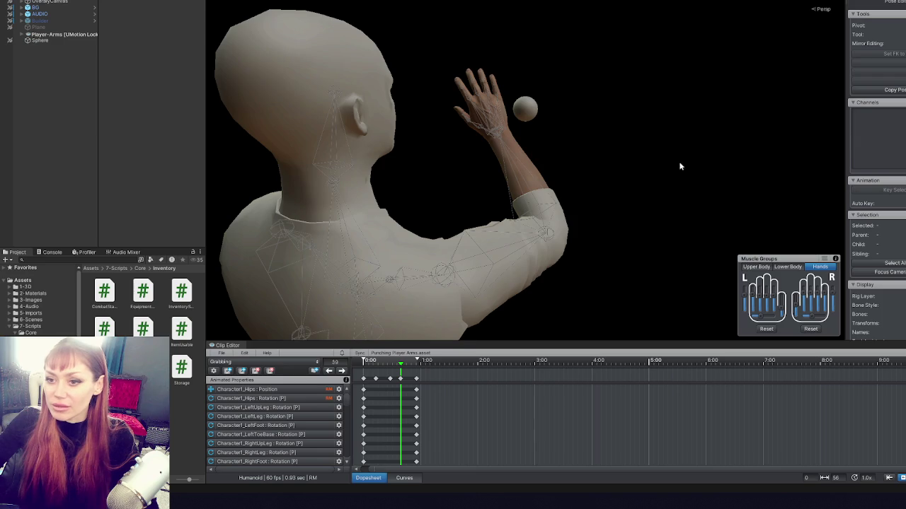
left_click_drag(681, 166, 496, 88)
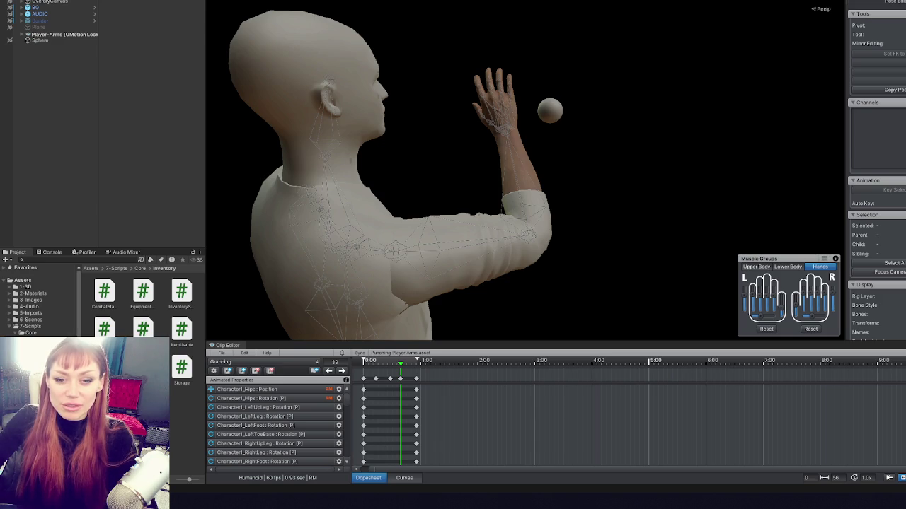
scroll(392, 377, "down", 1)
mouse_move(425, 251)
left_mouse_down()
mouse_move(467, 188)
mouse_move(757, 165)
mouse_move(591, 125)
left_mouse_up()
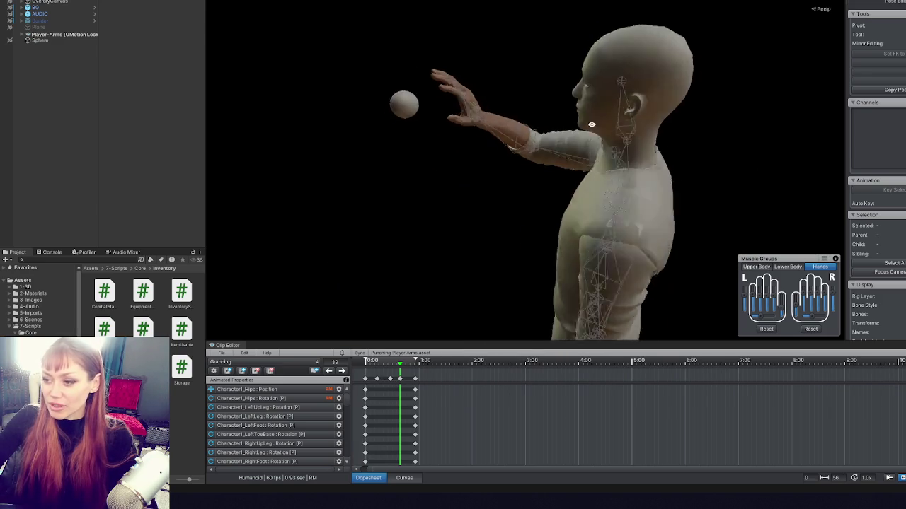
left_click_drag(383, 362, 368, 364)
mouse_move(630, 262)
left_mouse_down()
mouse_move(647, 242)
mouse_move(461, 290)
left_mouse_up()
left_click(364, 363)
left_click_drag(363, 363, 366, 360)
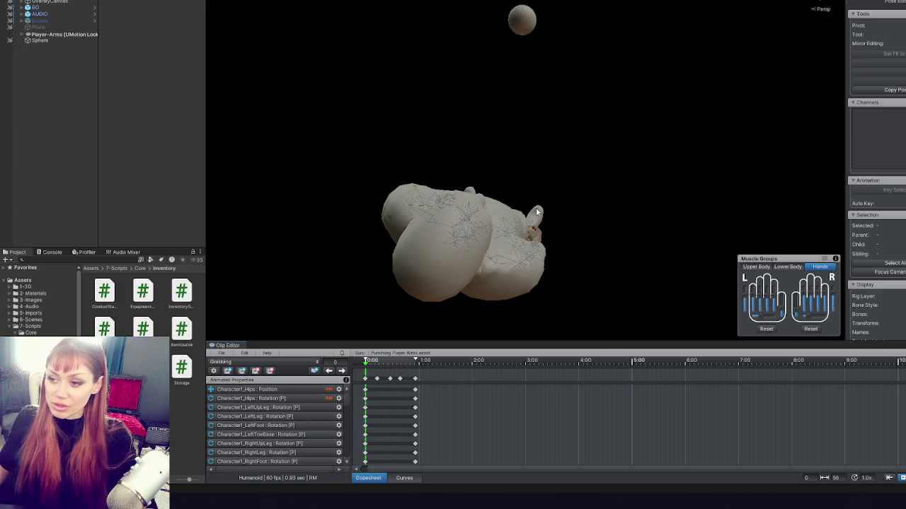
- At frame 0, rotate the right forearm upward so it points forward
left_click_drag(648, 93, 404, 74)
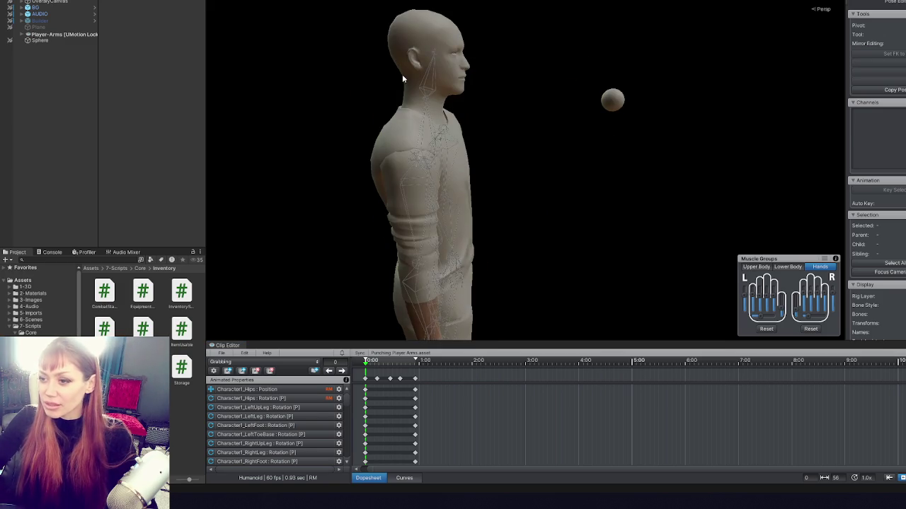
left_click(429, 290)
left_click_drag(519, 209, 519, 162)
mouse_move(455, 219)
left_mouse_down()
mouse_move(446, 169)
mouse_move(433, 160)
left_mouse_up()
mouse_move(554, 148)
left_mouse_down()
mouse_move(634, 299)
mouse_move(705, 263)
left_mouse_up()
mouse_move(520, 244)
left_mouse_down()
mouse_move(495, 283)
mouse_move(413, 342)
left_mouse_up()
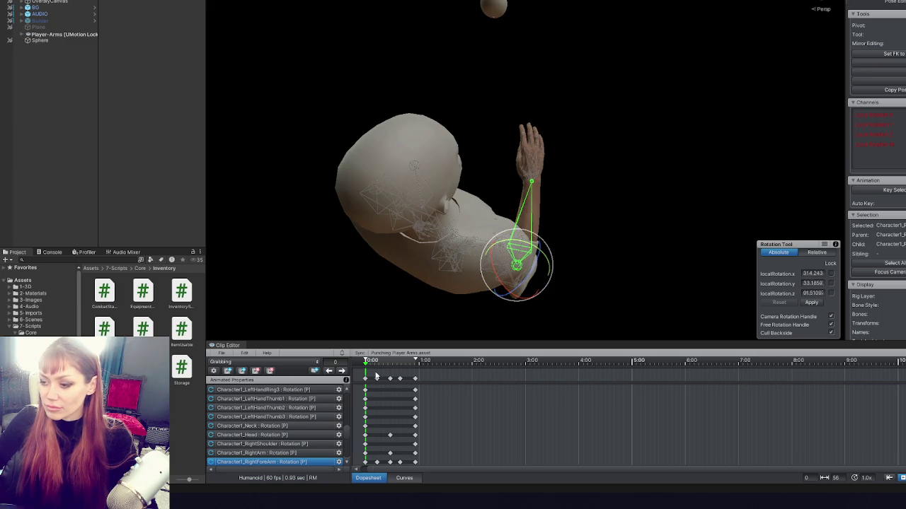
- Select the right hand bone and review its pose at keyframes 13 and 28
left_click(344, 372)
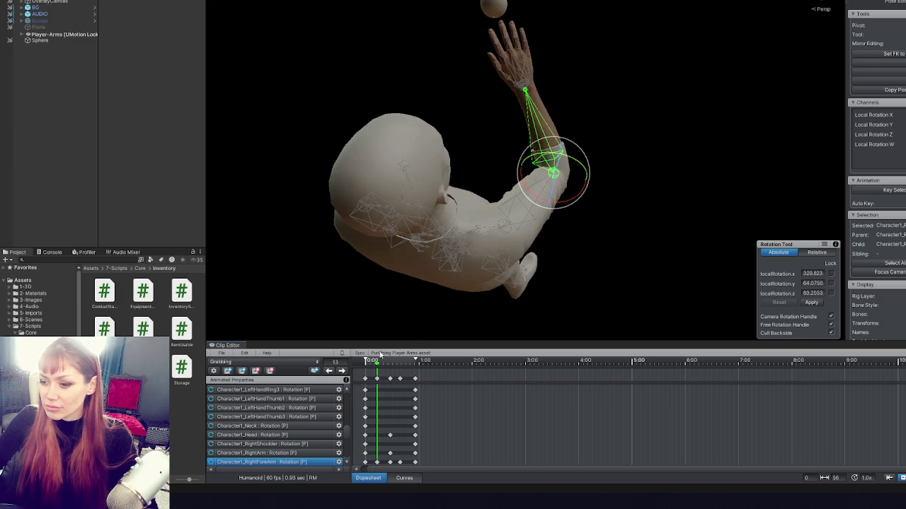
left_click(376, 365)
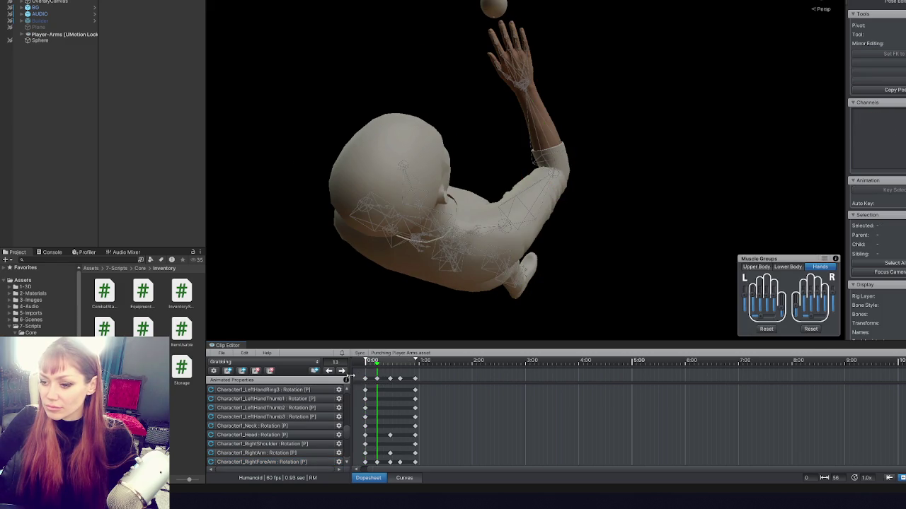
left_click(342, 370)
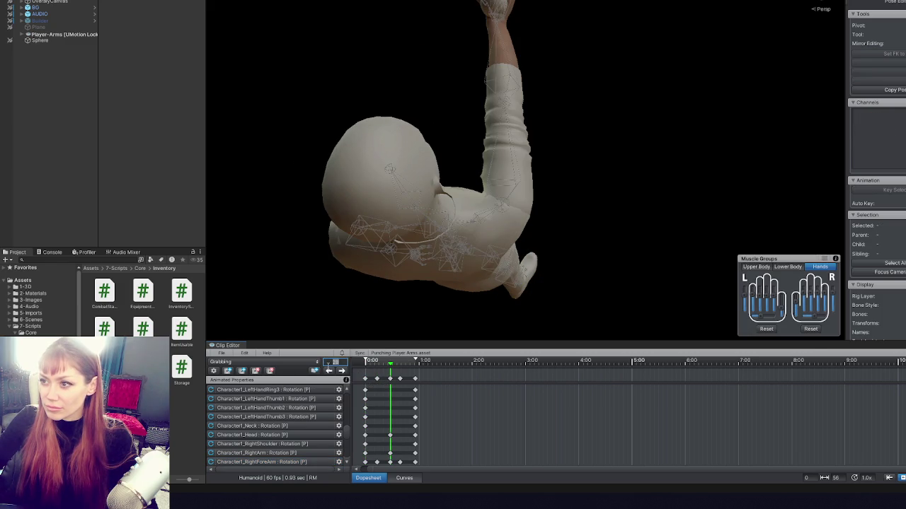
left_click(329, 371)
mouse_move(495, 141)
left_mouse_down()
mouse_move(516, 135)
mouse_move(521, 146)
mouse_move(515, 126)
left_mouse_up()
left_click(515, 128)
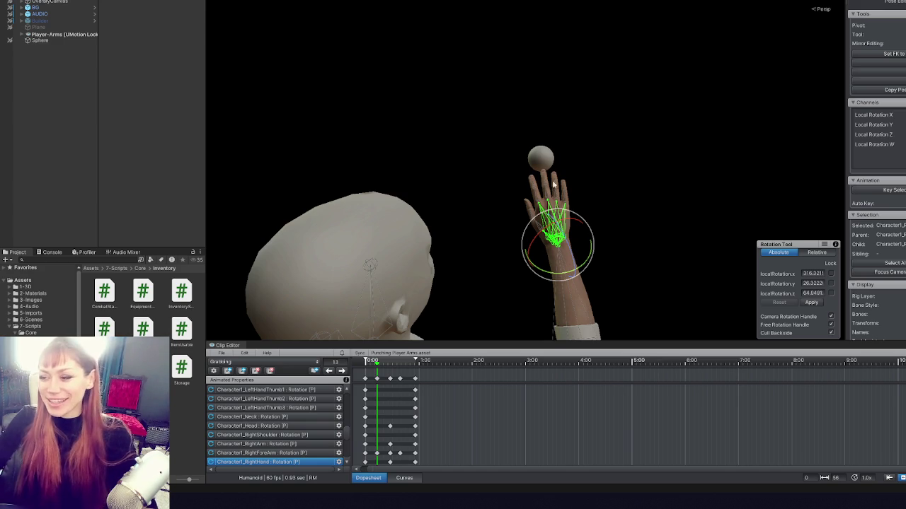
mouse_move(625, 202)
left_mouse_down()
mouse_move(598, 134)
mouse_move(313, 219)
mouse_move(437, 135)
mouse_move(590, 169)
mouse_move(729, 161)
left_mouse_up()
mouse_move(697, 29)
left_mouse_down()
mouse_move(639, 291)
mouse_move(417, 104)
mouse_move(715, 112)
mouse_move(742, 71)
mouse_move(717, 85)
mouse_move(526, 92)
mouse_move(482, 118)
mouse_move(636, 120)
mouse_move(588, 130)
mouse_move(505, 170)
mouse_move(526, 130)
mouse_move(370, 348)
left_mouse_up()
left_click(342, 371)
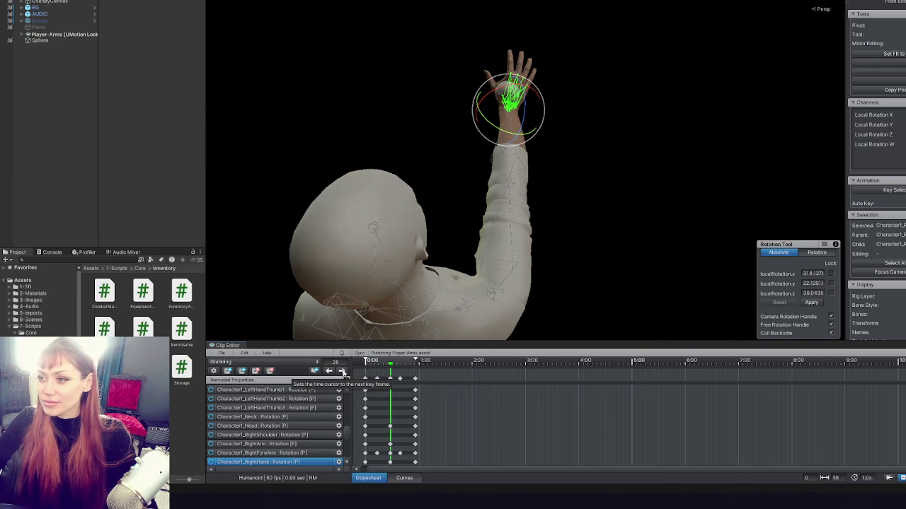
mouse_move(367, 259)
left_mouse_down()
mouse_move(548, 107)
mouse_move(678, 60)
mouse_move(398, 118)
mouse_move(522, 122)
mouse_move(505, 111)
mouse_move(524, 92)
mouse_move(528, 104)
left_mouse_up()
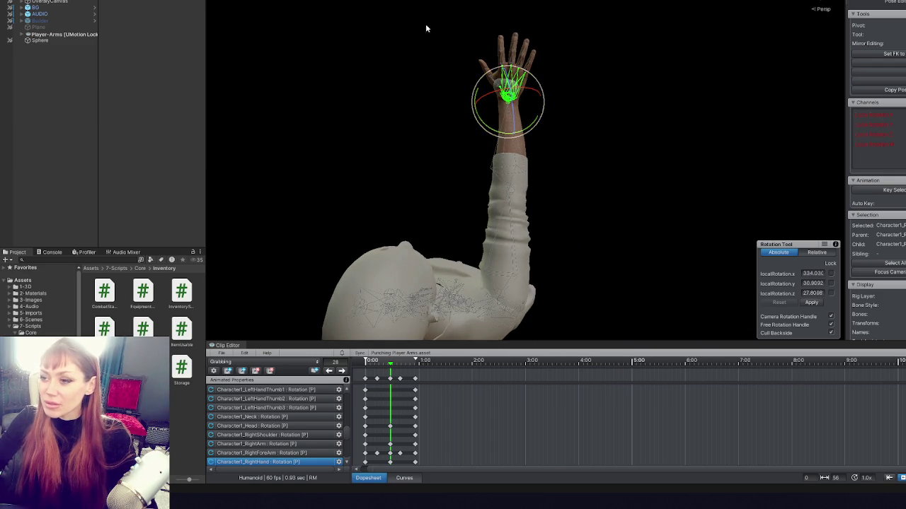
- Slightly adjust the right thumb's rotation and select the right hand bone
left_click(484, 76)
left_click_drag(486, 46, 484, 43)
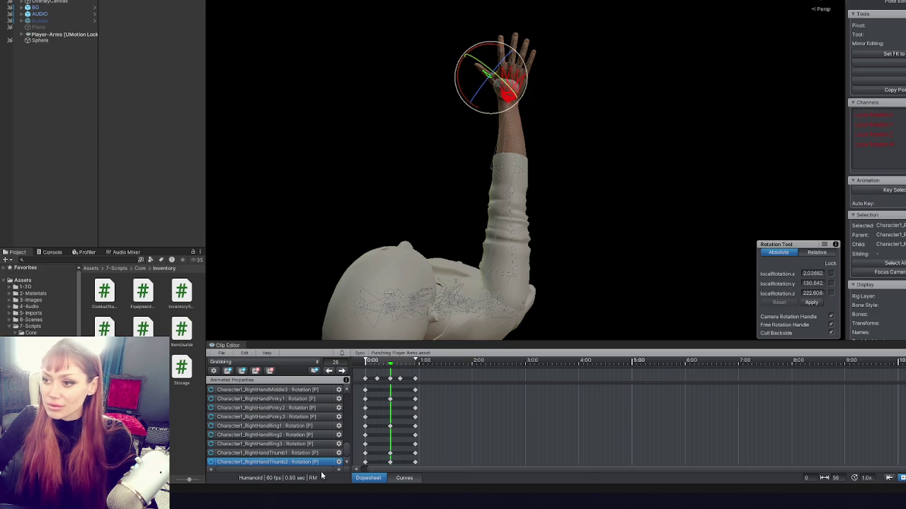
left_click(542, 91)
left_click(507, 95)
mouse_move(524, 85)
left_mouse_down()
mouse_move(622, 66)
mouse_move(562, 71)
left_mouse_up()
left_click(451, 108)
left_click(460, 108)
left_click(467, 108)
- Rotate the first right thumb bone and tilt the right hand at frame 28
left_click(463, 112)
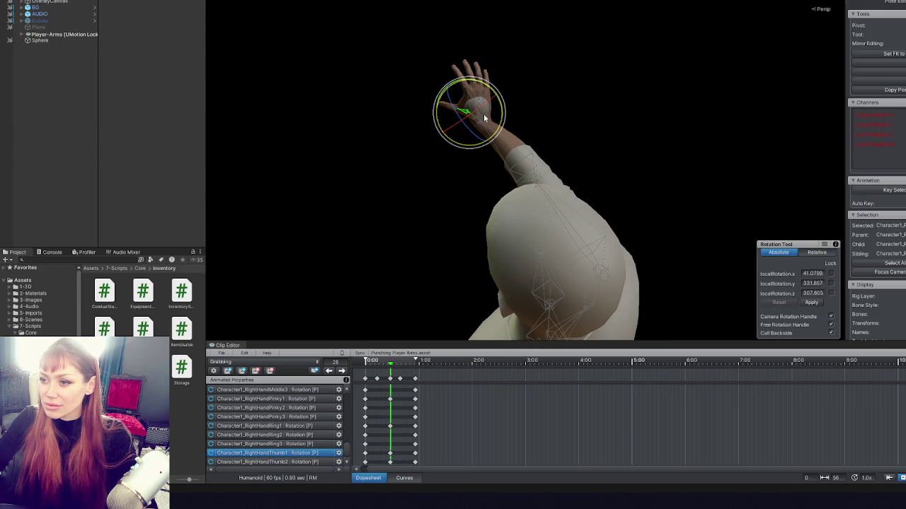
left_click(482, 116)
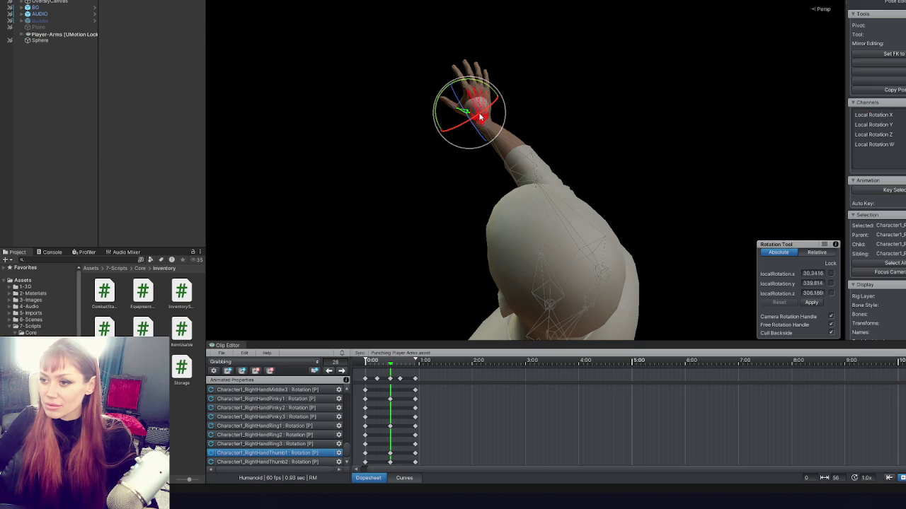
left_click(482, 115)
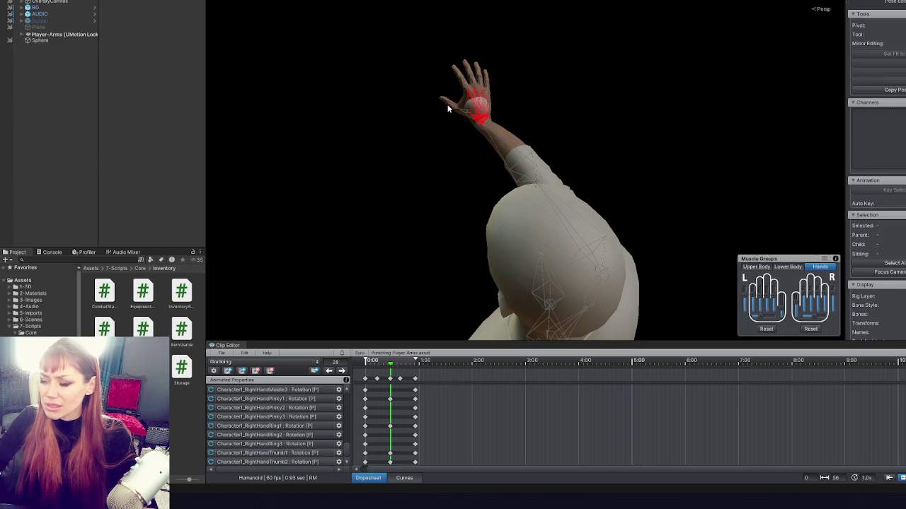
left_click(468, 111)
mouse_move(501, 122)
left_mouse_down()
mouse_move(483, 71)
mouse_move(488, 108)
left_mouse_up()
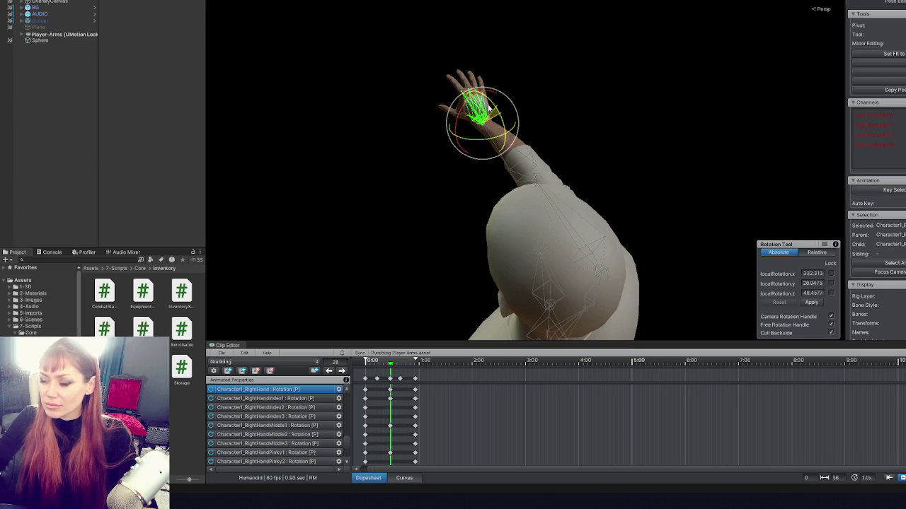
left_click(488, 108)
- Bend the second thumb bone inward and set the base thumb joint to roughly 30, 352, 344
left_click(461, 116)
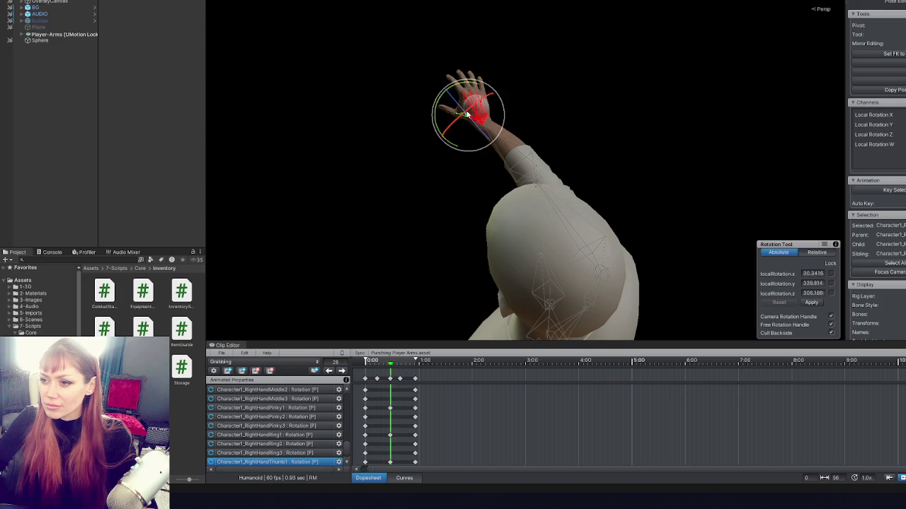
left_click(506, 104)
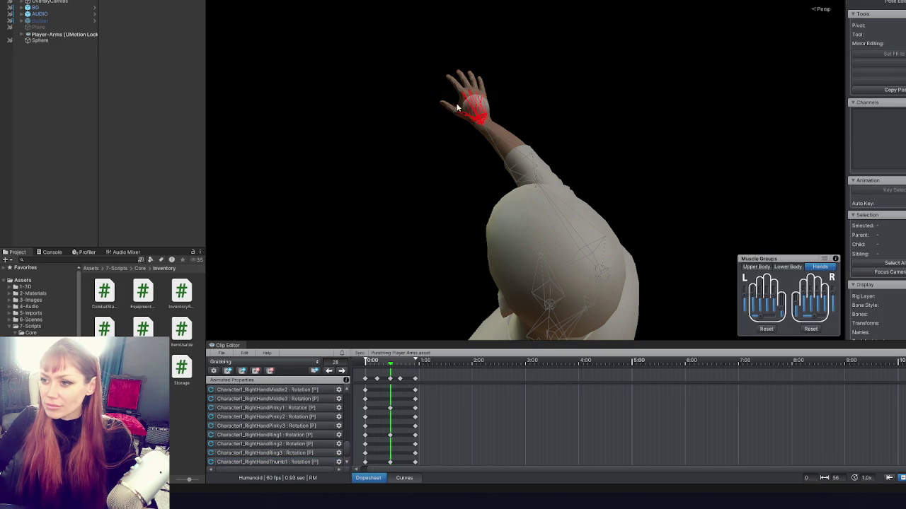
left_click(467, 108)
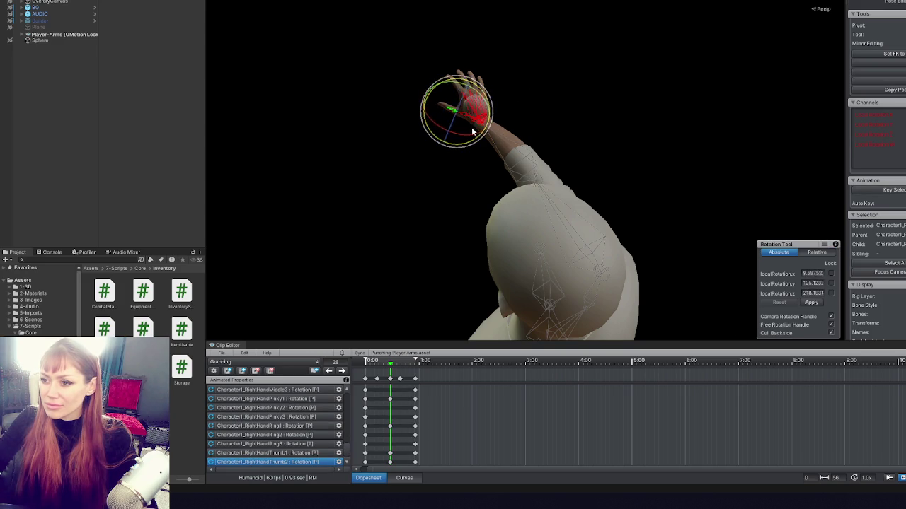
mouse_move(472, 124)
left_mouse_down()
mouse_move(473, 88)
mouse_move(500, 118)
mouse_move(514, 106)
mouse_move(502, 148)
mouse_move(544, 148)
mouse_move(456, 166)
mouse_move(493, 155)
mouse_move(499, 106)
mouse_move(314, 146)
mouse_move(519, 77)
left_mouse_up()
left_click(485, 101)
left_click(470, 115)
left_click(480, 95)
left_click(480, 98)
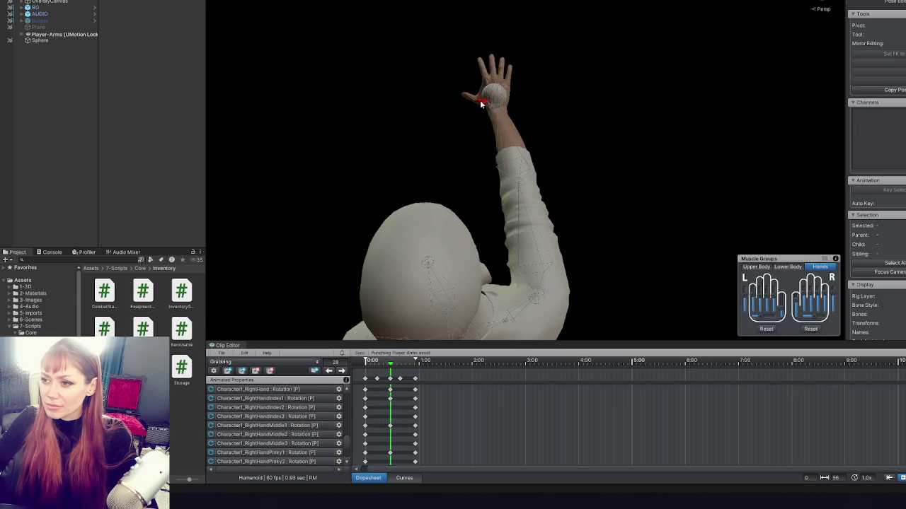
mouse_move(578, 104)
left_mouse_down()
mouse_move(481, 141)
mouse_move(391, 113)
mouse_move(418, 144)
mouse_move(540, 165)
left_mouse_up()
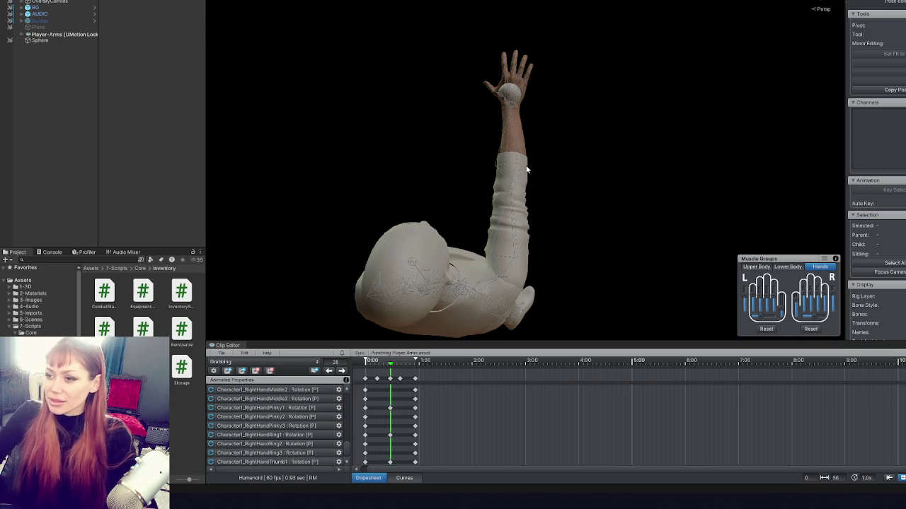
- At frame 28, rotate the right upper arm and the right forearm
left_click(485, 192)
left_click_drag(553, 259, 615, 261)
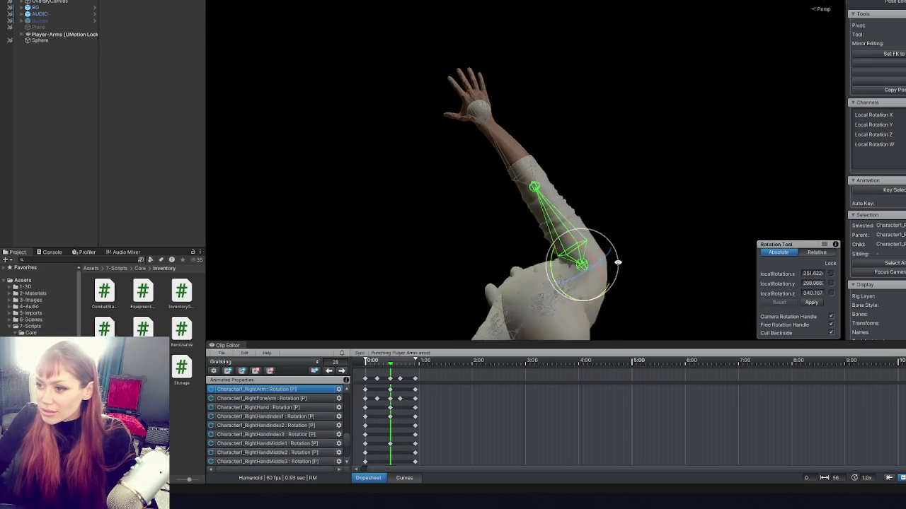
left_click_drag(604, 228, 616, 224)
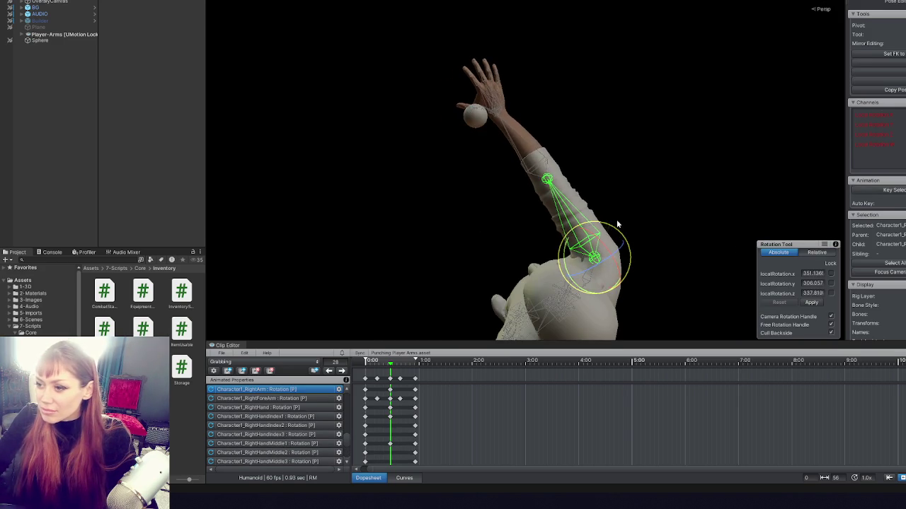
left_click(526, 157)
mouse_move(549, 146)
left_mouse_down()
mouse_move(496, 163)
mouse_move(399, 228)
mouse_move(576, 118)
left_mouse_up()
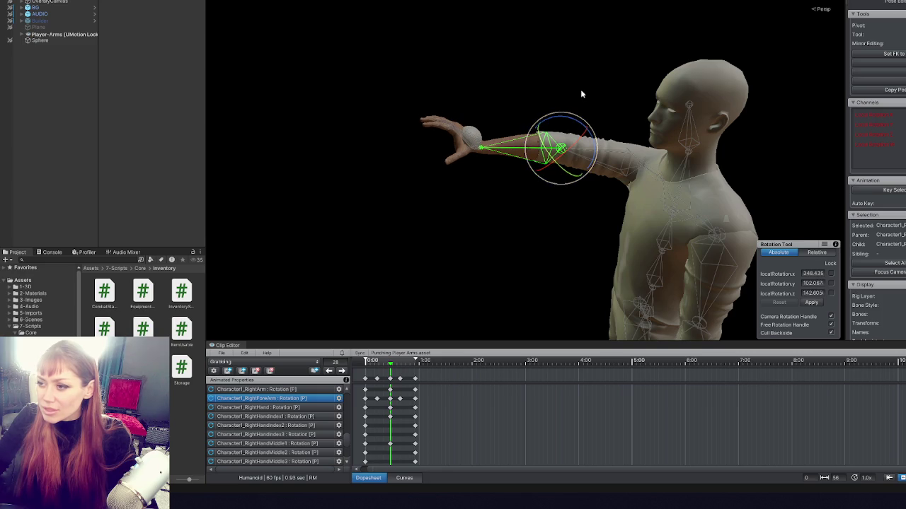
- Swing the right upper arm forward and bend the forearm to lift the hand
left_click(622, 159)
left_click_drag(637, 136, 625, 138)
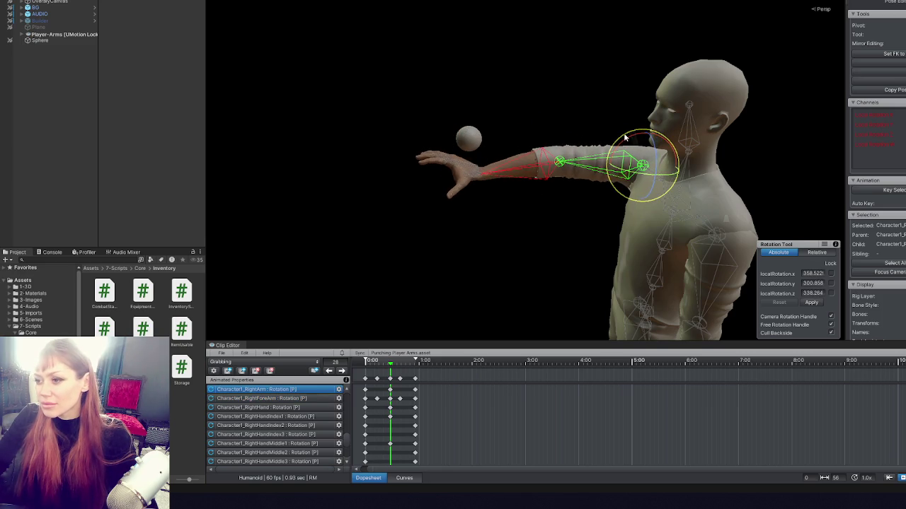
left_click(552, 159)
left_click_drag(563, 132, 581, 134)
mouse_move(623, 166)
left_mouse_down()
mouse_move(540, 169)
mouse_move(467, 156)
mouse_move(669, 104)
mouse_move(310, 149)
mouse_move(504, 171)
mouse_move(568, 155)
mouse_move(542, 127)
mouse_move(535, 100)
mouse_move(542, 136)
mouse_move(517, 180)
mouse_move(529, 180)
mouse_move(522, 167)
mouse_move(529, 173)
mouse_move(495, 184)
mouse_move(531, 167)
left_mouse_up()
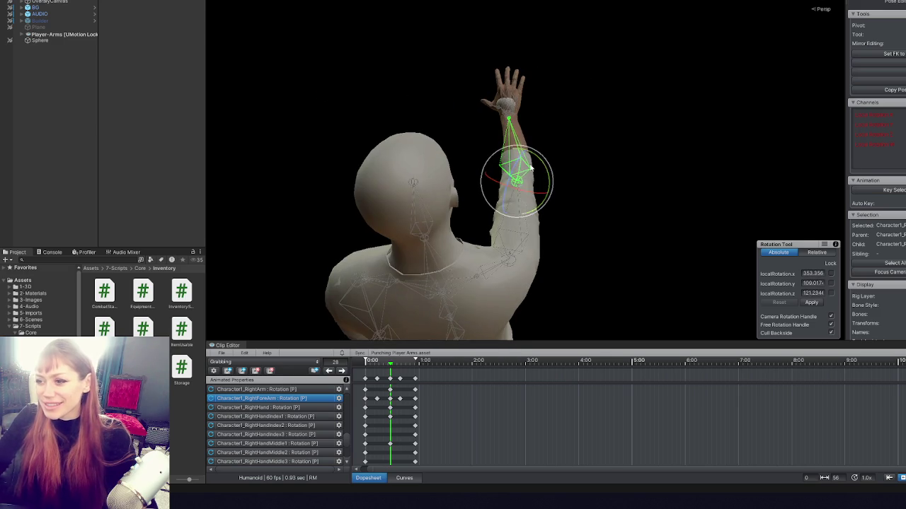
mouse_move(558, 94)
left_mouse_down()
mouse_move(532, 182)
mouse_move(546, 173)
mouse_move(532, 186)
mouse_move(843, 116)
mouse_move(629, 84)
mouse_move(541, 221)
mouse_move(765, 193)
mouse_move(798, 81)
mouse_move(781, 62)
left_mouse_up()
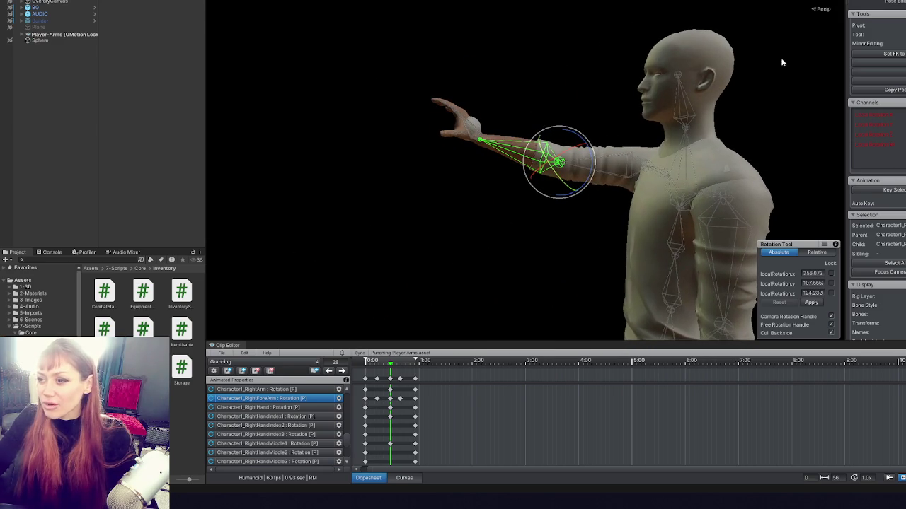
- Nudge the upper arm's rotation and raise the hand with the forearm
left_click(621, 154)
mouse_move(620, 154)
left_mouse_down()
mouse_move(560, 170)
mouse_move(590, 163)
left_mouse_up()
left_click(560, 170)
left_click(572, 86)
mouse_move(758, 146)
left_mouse_down()
mouse_move(481, 177)
mouse_move(542, 228)
mouse_move(465, 215)
left_mouse_up()
left_click(465, 217)
left_click(587, 184)
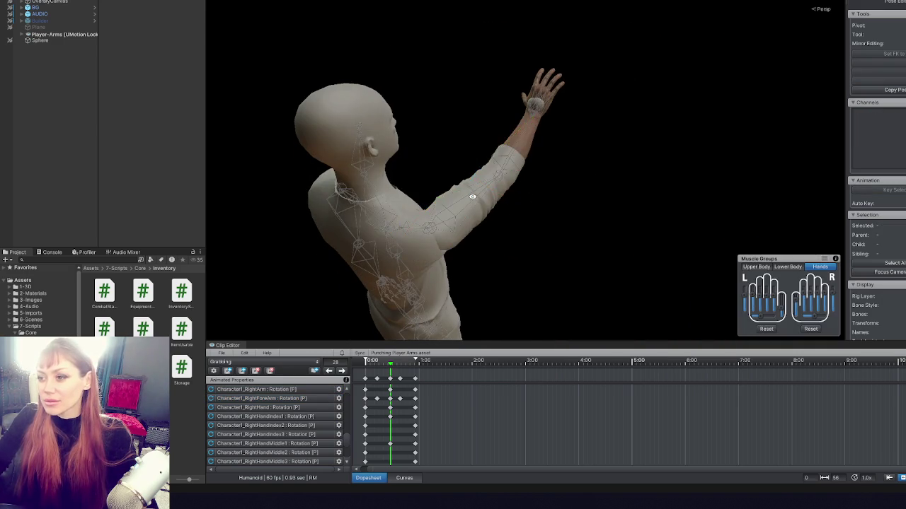
left_click_drag(587, 184, 540, 205)
- Move to the keyframe at frame 13 and raise the right forearm toward the ball
left_click(329, 371)
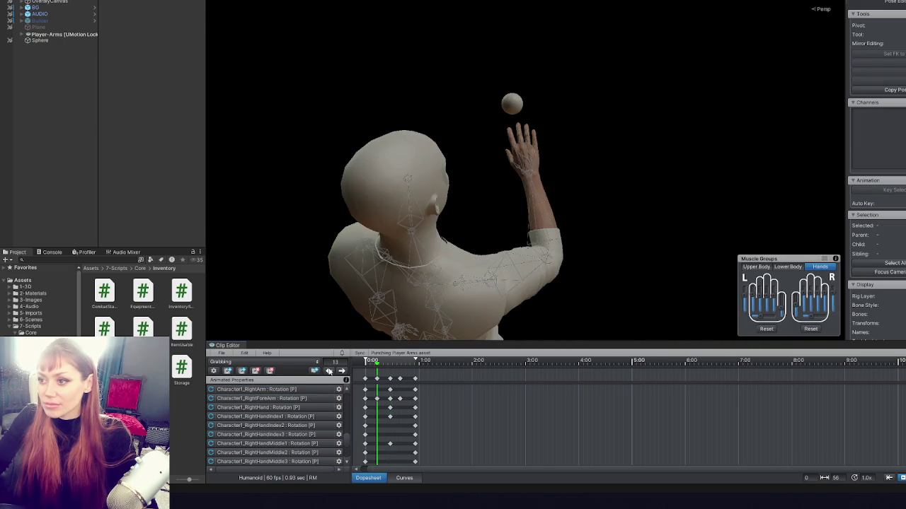
left_click(329, 371)
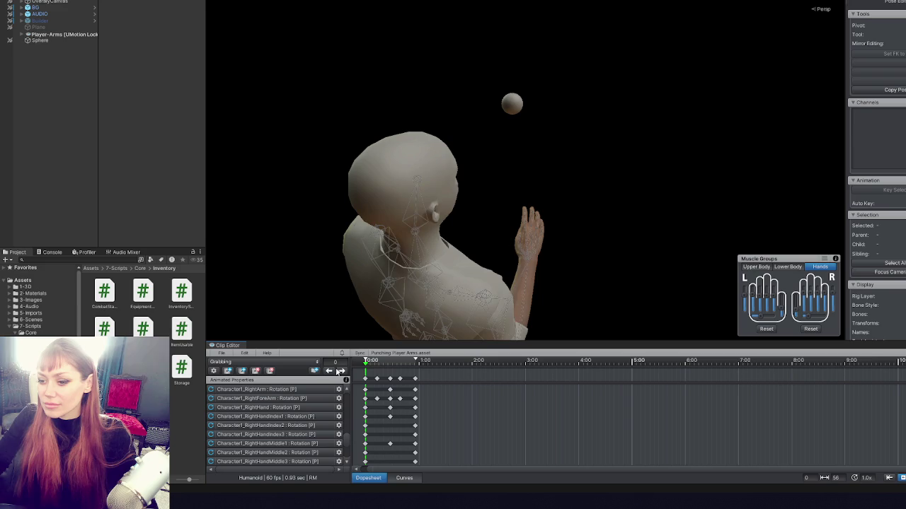
left_click(340, 371)
left_click_drag(382, 191, 425, 190)
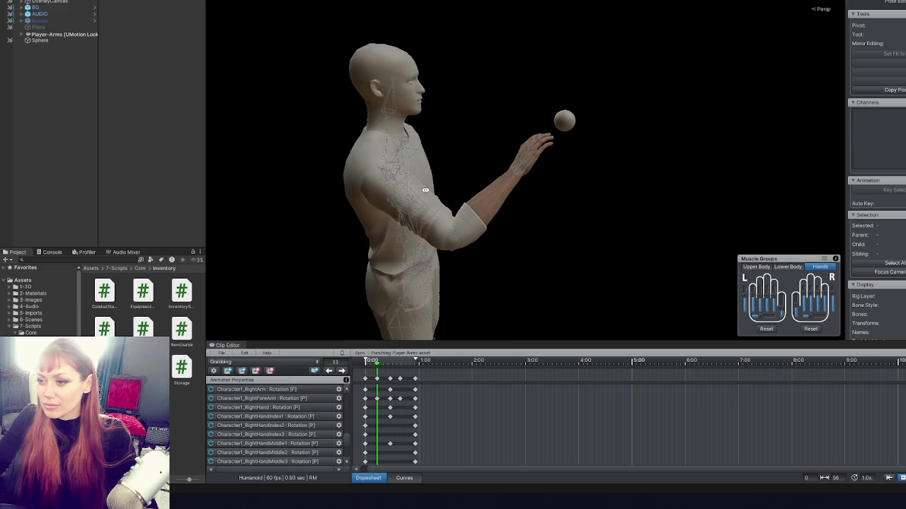
left_click(517, 171)
left_click(489, 199)
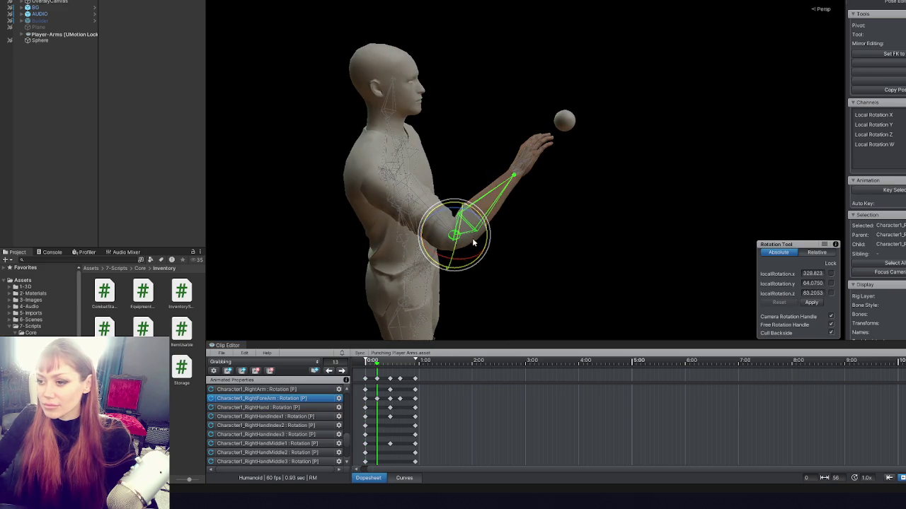
mouse_move(486, 202)
left_mouse_down()
mouse_move(530, 174)
mouse_move(639, 205)
left_mouse_up()
- At frame 13, tilt the right hand toward the ball and swing the upper arm to about 60, 289, 310
left_click(540, 169)
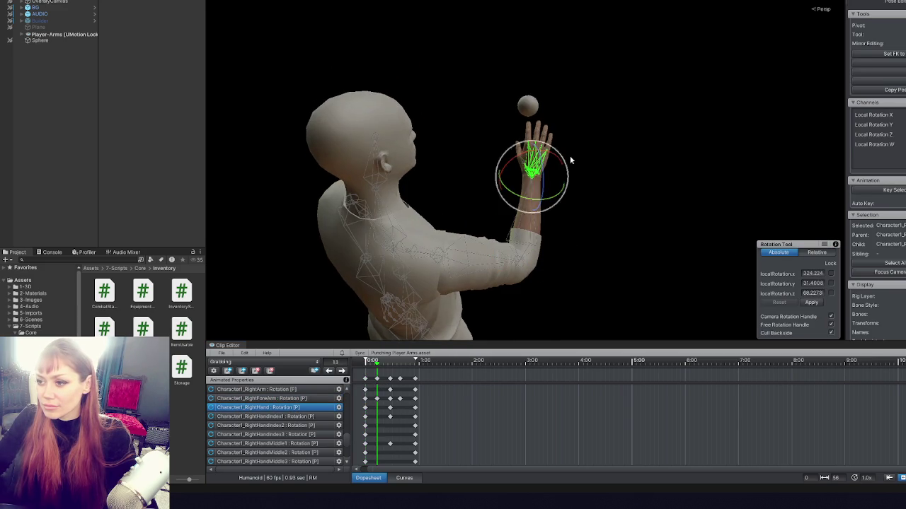
mouse_move(558, 168)
left_mouse_down()
mouse_move(547, 181)
mouse_move(482, 191)
mouse_move(529, 177)
mouse_move(521, 184)
mouse_move(578, 208)
mouse_move(632, 212)
left_mouse_up()
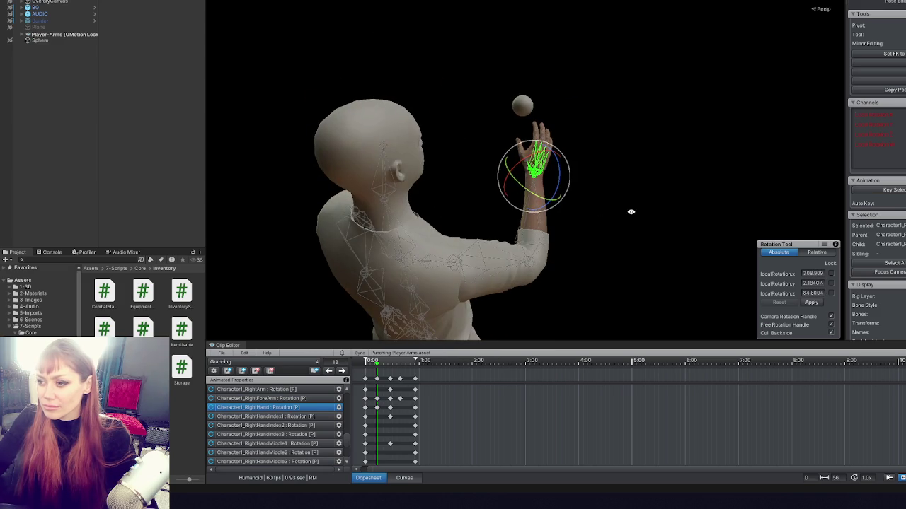
left_click(574, 206)
mouse_move(574, 205)
left_mouse_down()
mouse_move(447, 203)
mouse_move(462, 170)
left_mouse_up()
left_click(463, 213)
mouse_move(464, 212)
left_mouse_down()
mouse_move(464, 179)
mouse_move(295, 172)
mouse_move(565, 180)
mouse_move(530, 185)
mouse_move(508, 164)
mouse_move(753, 200)
left_mouse_up()
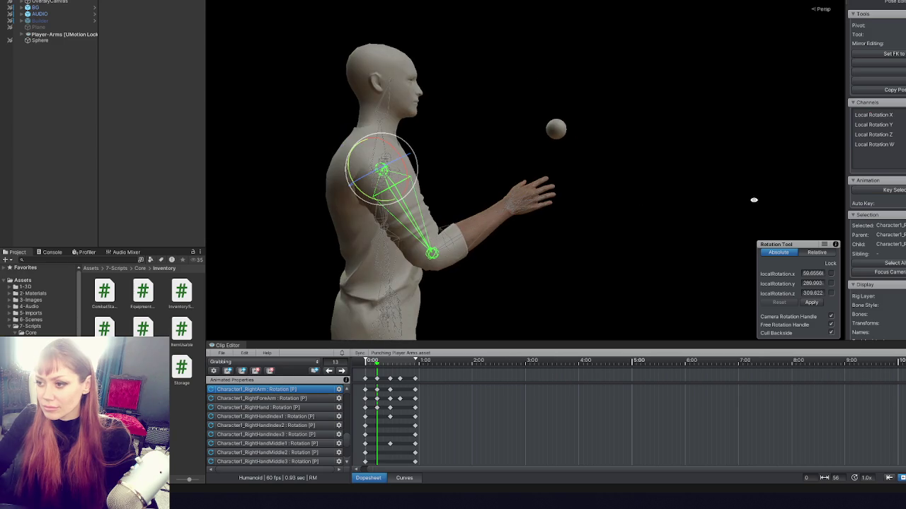
- Step through keyframes 0, 13 and 28 and return to frame 0 to review the reach
left_click(333, 373)
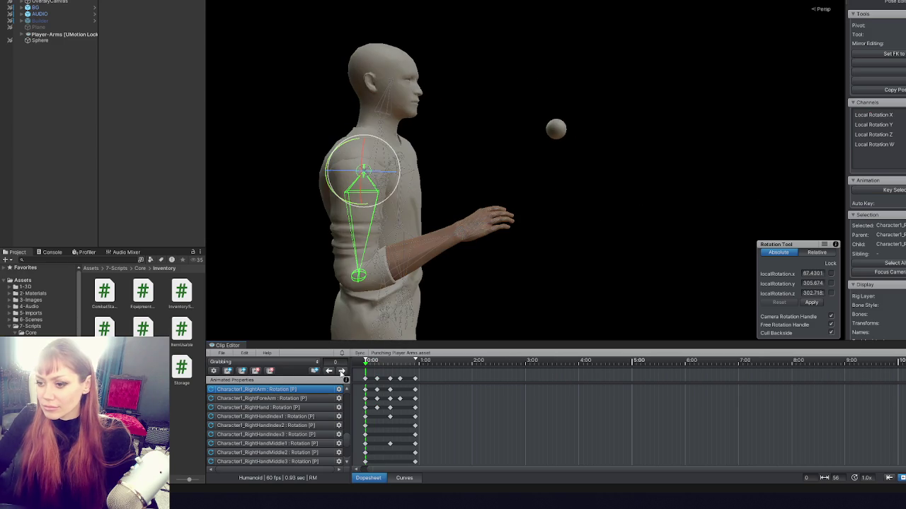
left_click(341, 373)
left_click(341, 373)
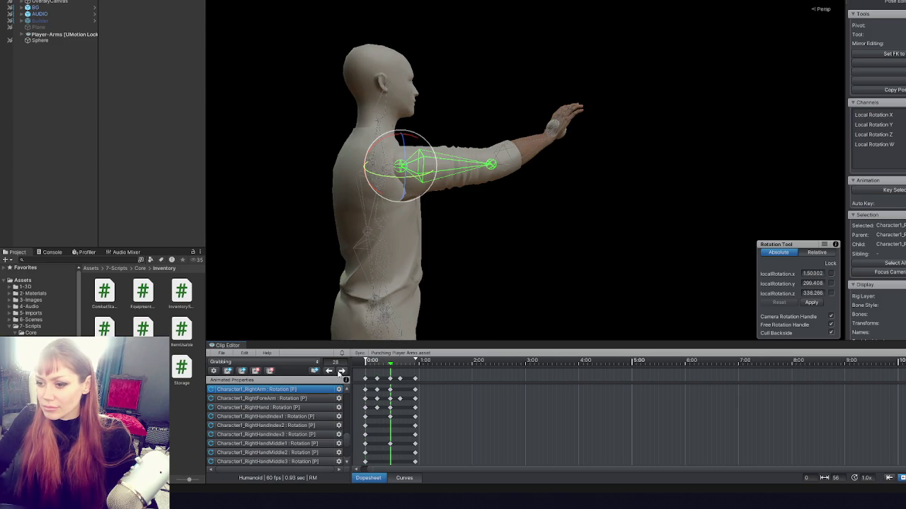
left_click(327, 372)
left_click(328, 372)
mouse_move(537, 233)
left_mouse_down()
mouse_move(587, 247)
mouse_move(425, 209)
left_mouse_up()
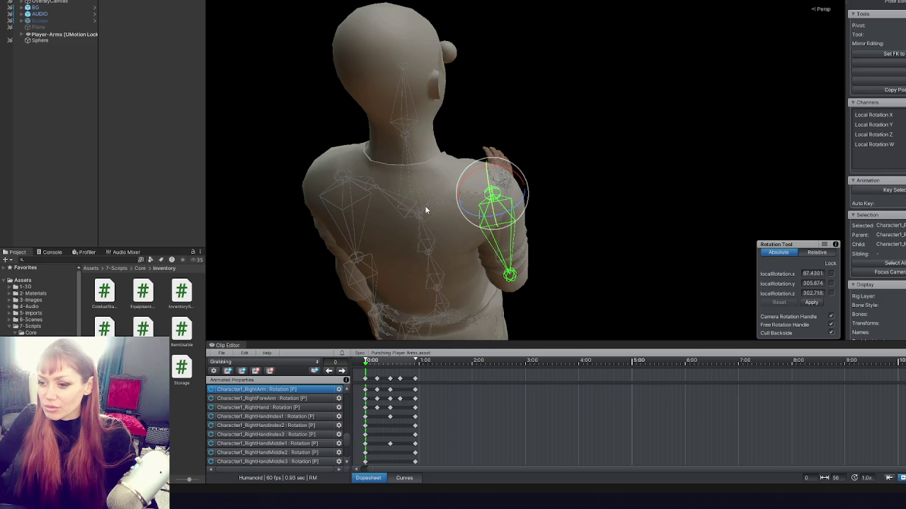
- Set the upper spine (Spine2) rotation at frame 0 to roughly 355, 54, 86
left_click(425, 209)
mouse_move(444, 298)
left_mouse_down()
mouse_move(553, 210)
mouse_move(506, 264)
left_mouse_up()
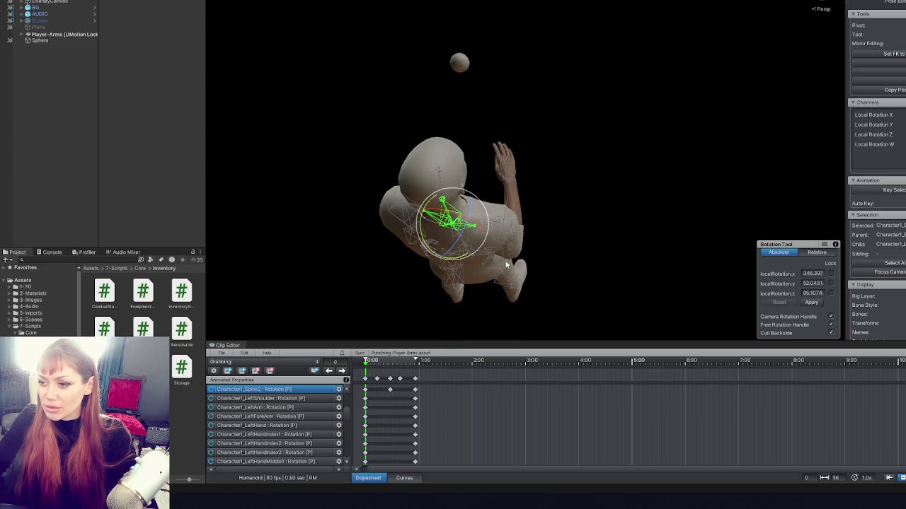
mouse_move(513, 220)
left_mouse_down()
mouse_move(519, 184)
mouse_move(580, 243)
left_mouse_up()
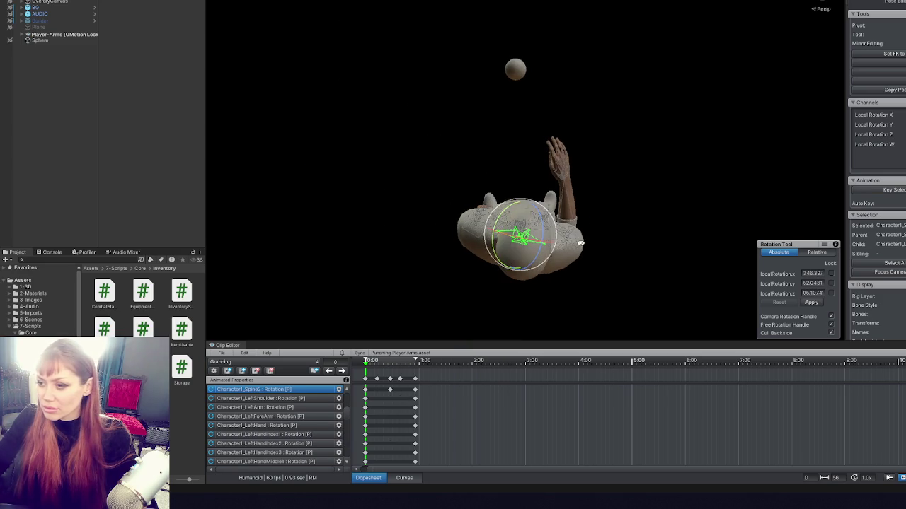
type("0")
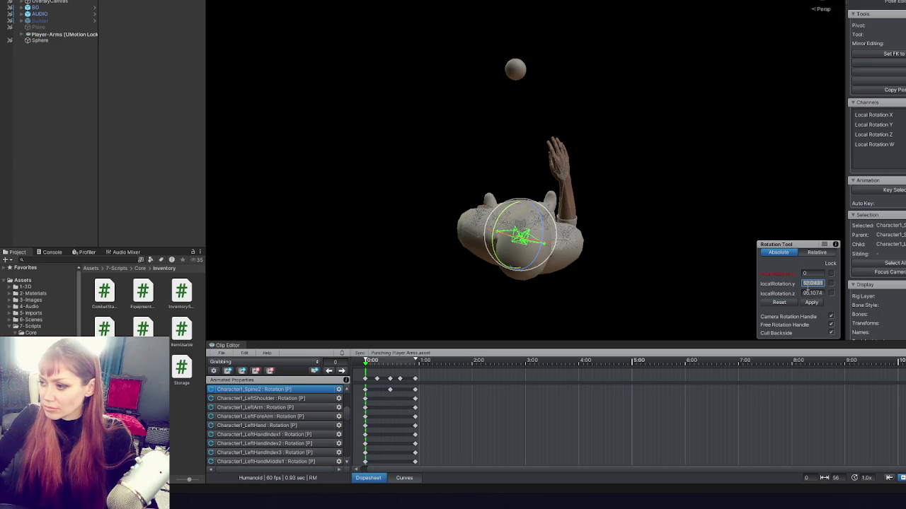
type("0")
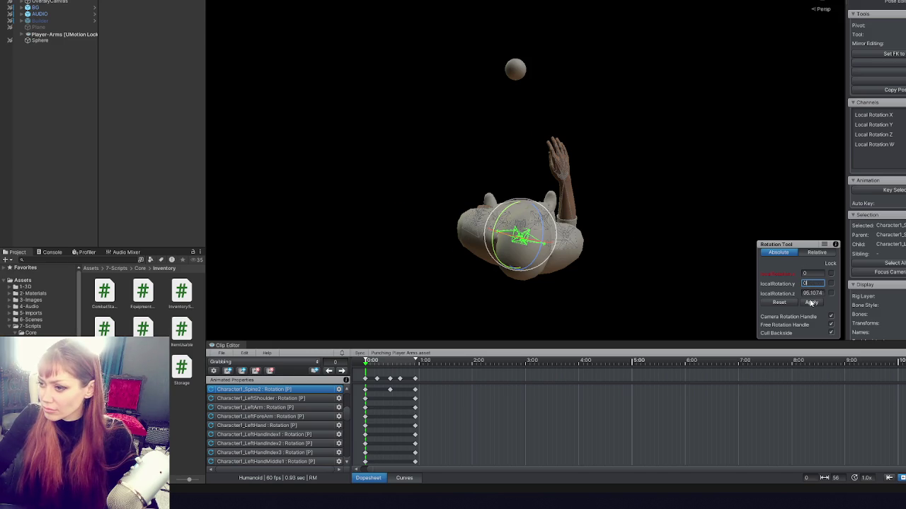
left_click(811, 302)
- Review frames 13 and 28, rotate the spine at frame 0, then enlarge the Clip Editor panel
left_click(376, 360)
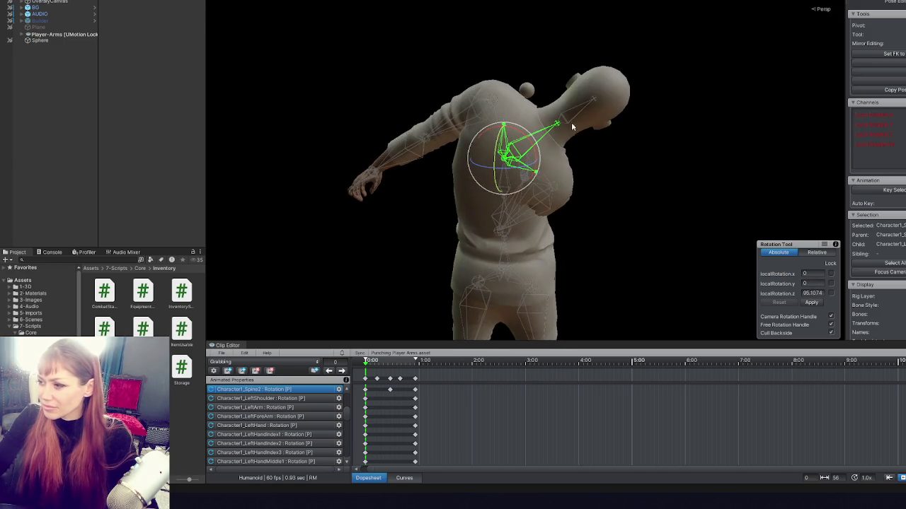
left_click_drag(571, 122, 610, 234)
key("alt+period")
mouse_move(574, 162)
left_mouse_down()
mouse_move(607, 268)
mouse_move(551, 207)
mouse_move(554, 215)
left_mouse_up()
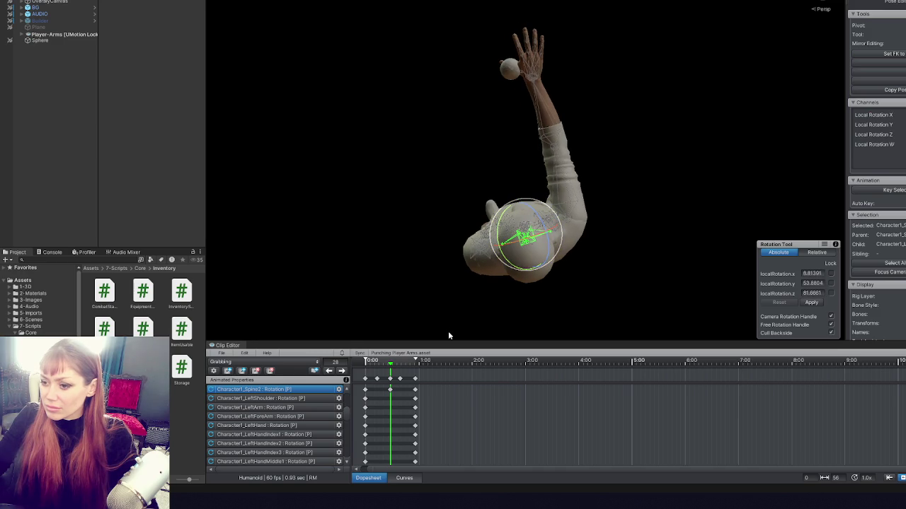
key("alt+comma")
left_click(329, 371)
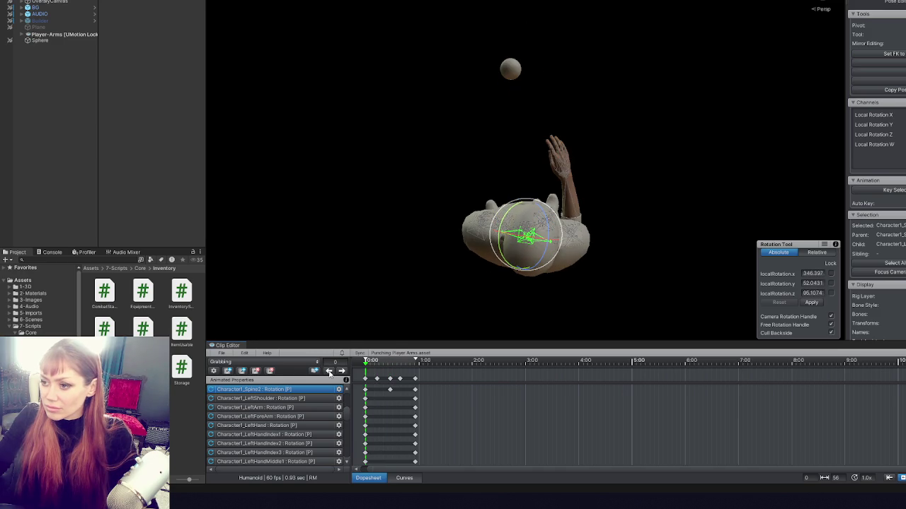
left_click_drag(562, 225, 543, 218)
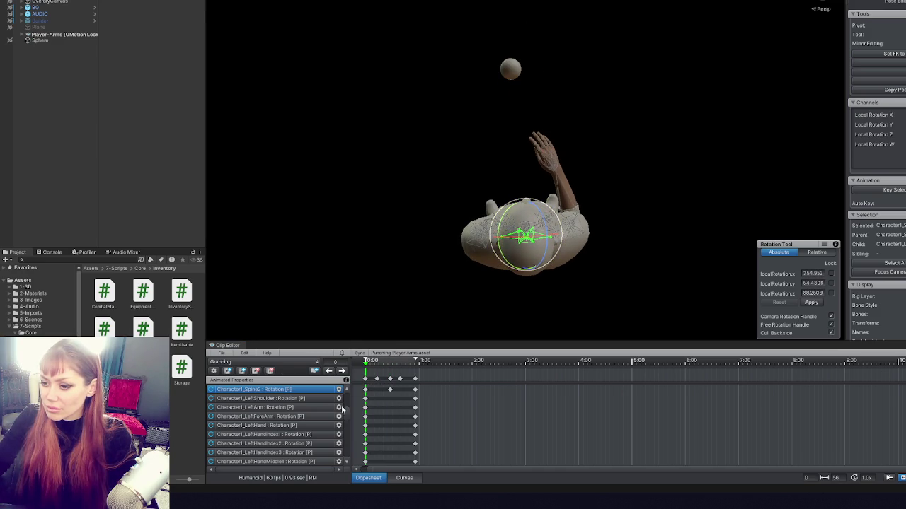
left_click_drag(405, 341, 404, 195)
scroll(250, 331, "up", 5)
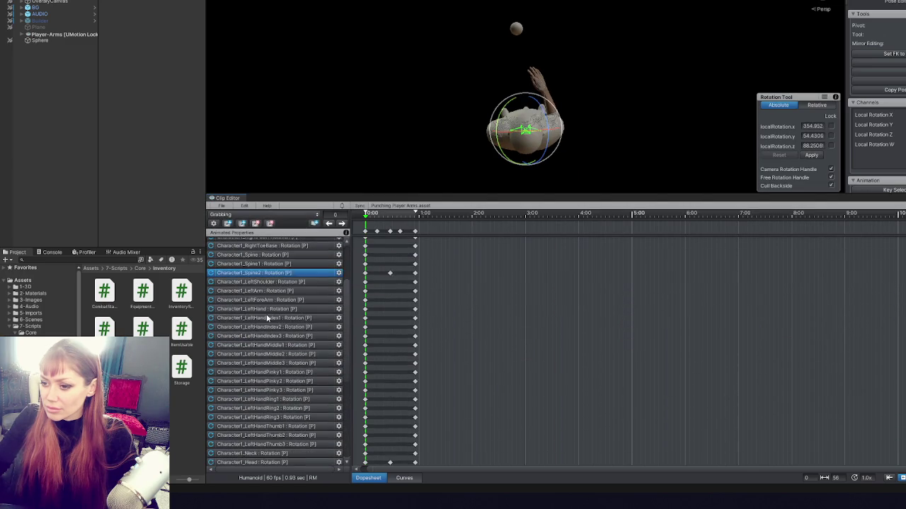
- Step forward through the clip's keyframes to the final one, then back to frame 13
scroll(276, 311, "down", 5)
scroll(297, 305, "up", 5)
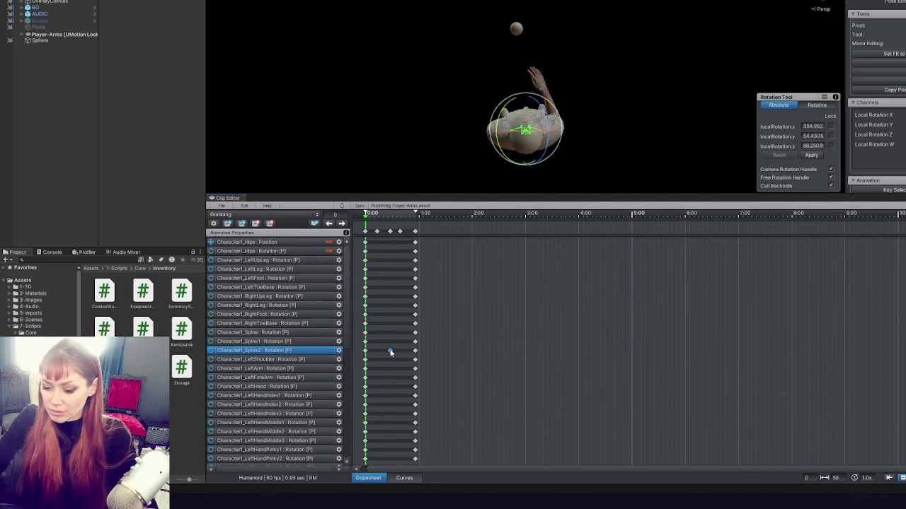
left_click(344, 223)
left_click(343, 223)
left_click(343, 223)
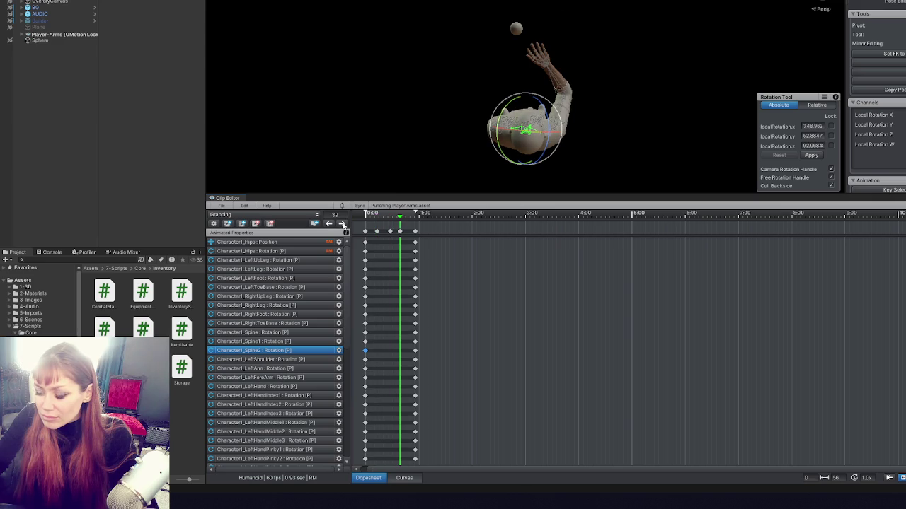
left_click(344, 223)
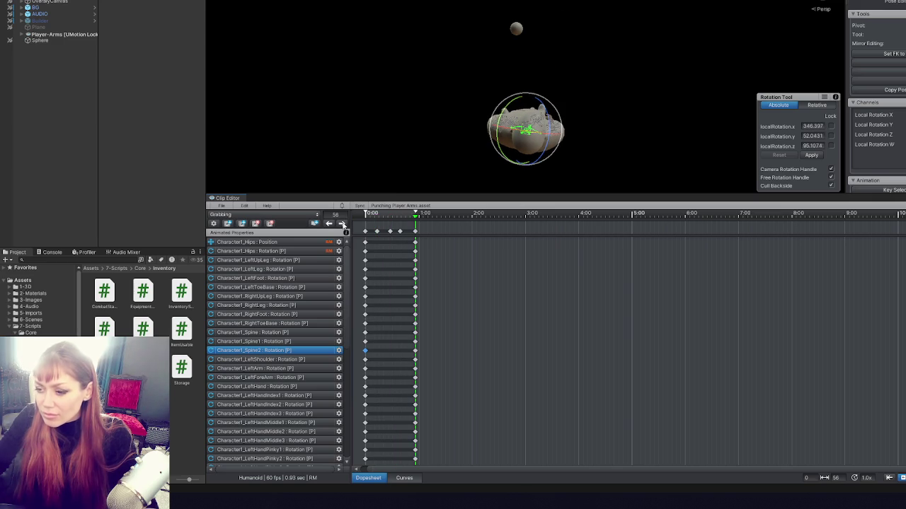
key("comma")
key("comma")
key("comma")
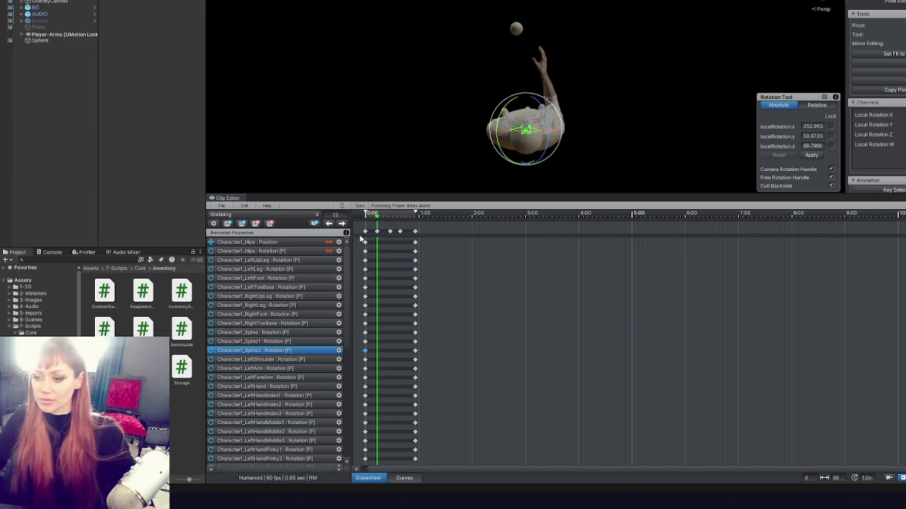
left_click(361, 239)
key("comma")
key("period")
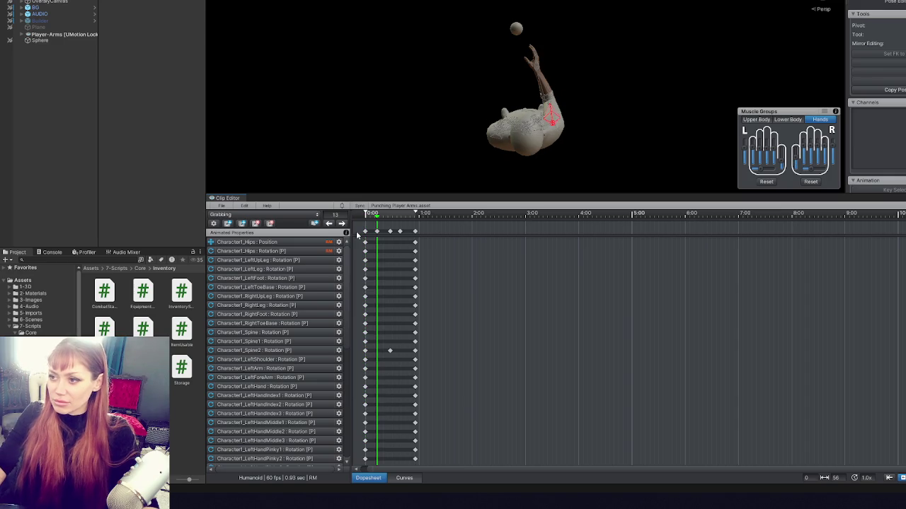
- Dismiss the unapplied modifications prompt and preview the Grabbing animation
left_click(363, 220)
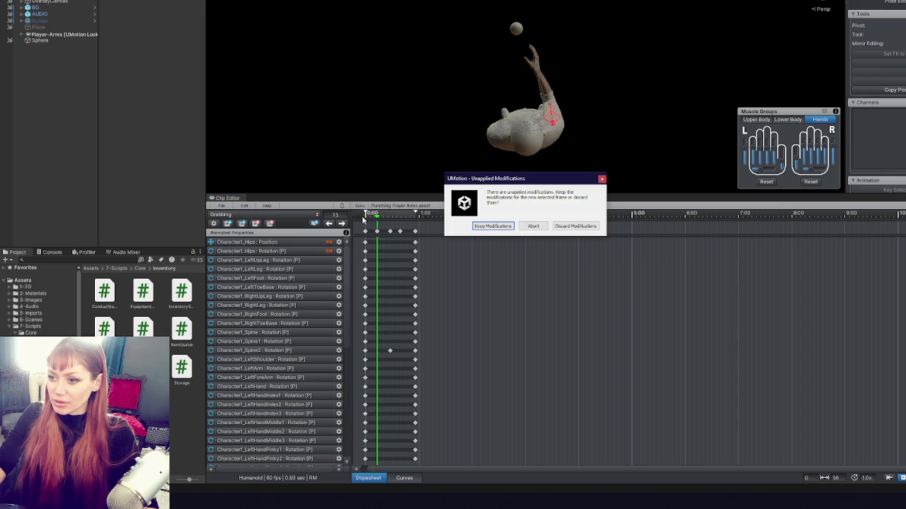
left_click(506, 228)
key("space")
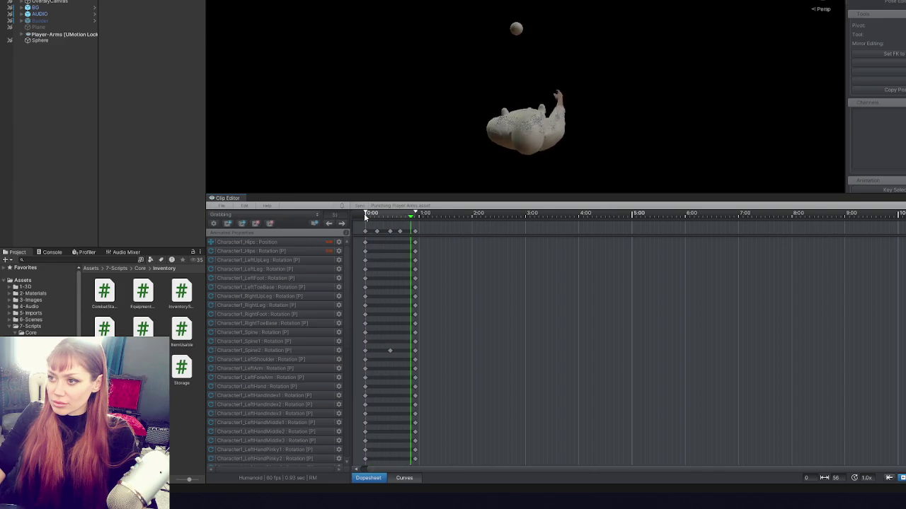
key("space")
- Select all animated bone tracks and step through to the final keyframe
left_click(378, 233)
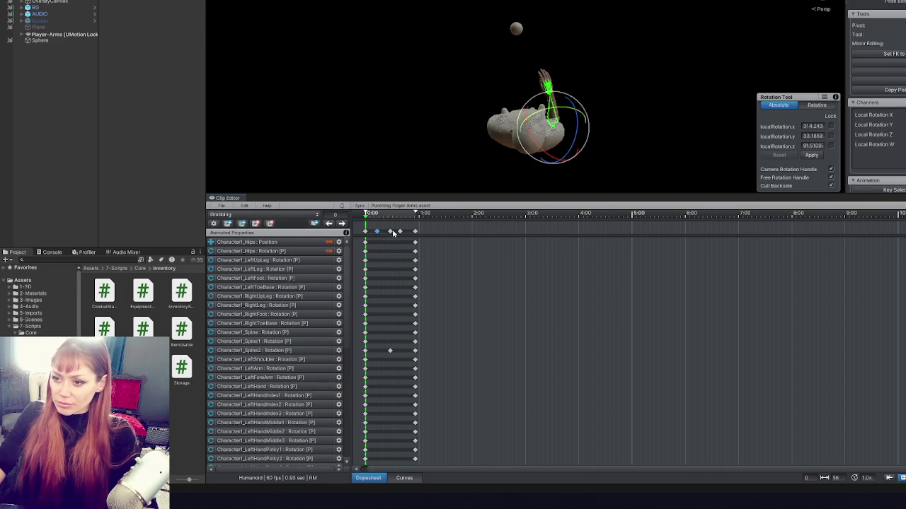
left_click(342, 224)
left_click(341, 223)
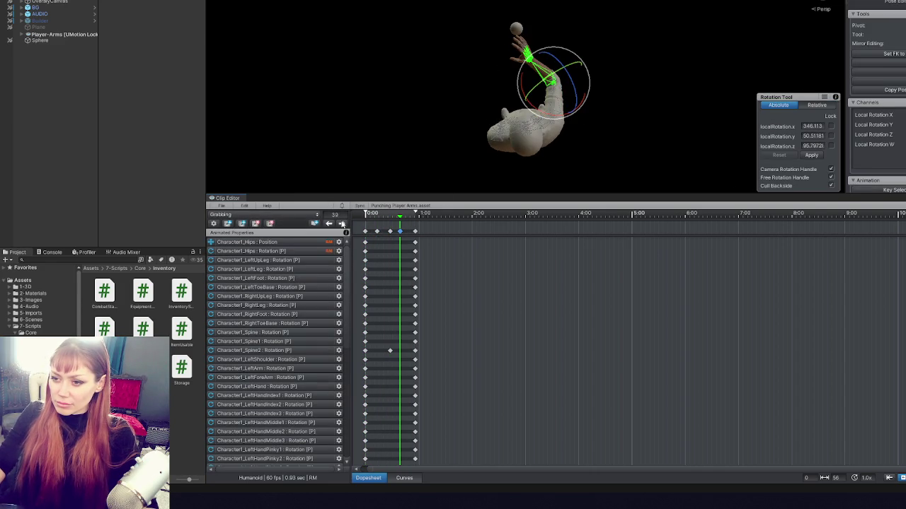
left_click(329, 223)
left_click(366, 232)
left_click(342, 223)
left_click(341, 223)
left_click(341, 224)
left_click(342, 224)
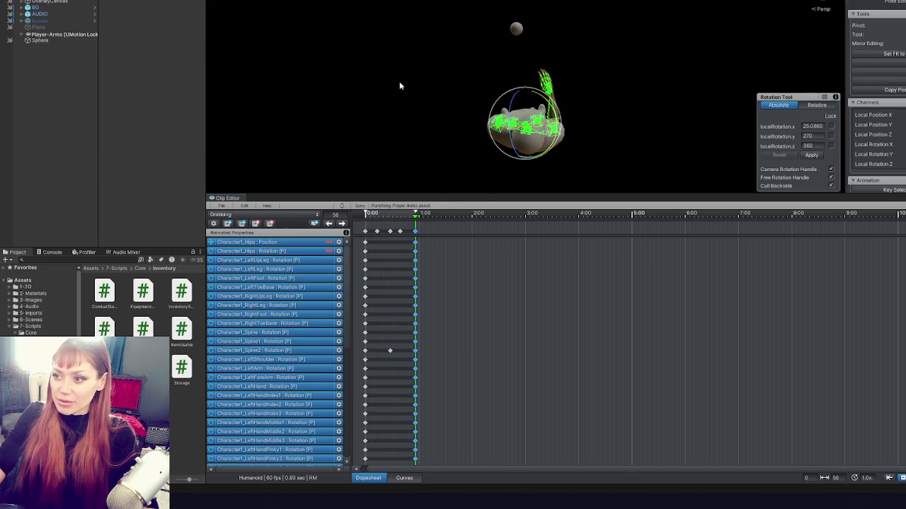
- Select the keyframe columns and drag the final keyframes from frame 56 to 50
left_click(377, 232)
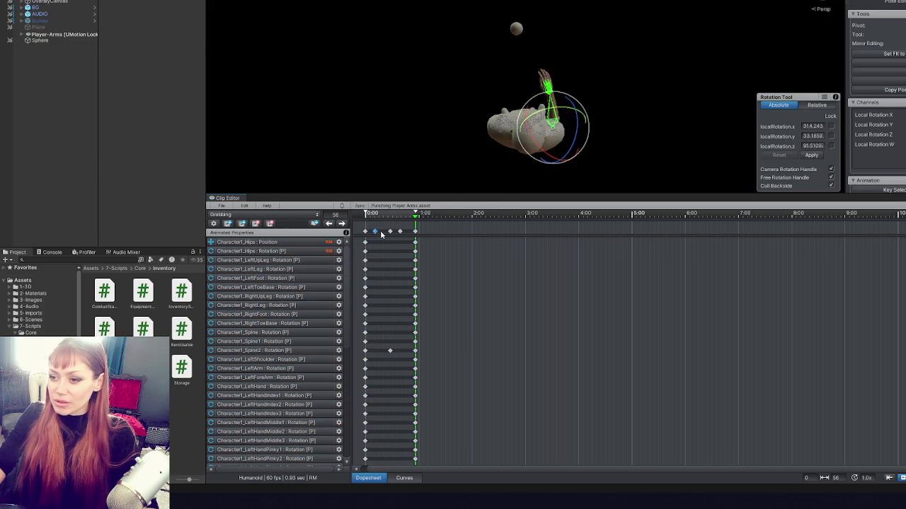
left_click(388, 232)
left_click(399, 232)
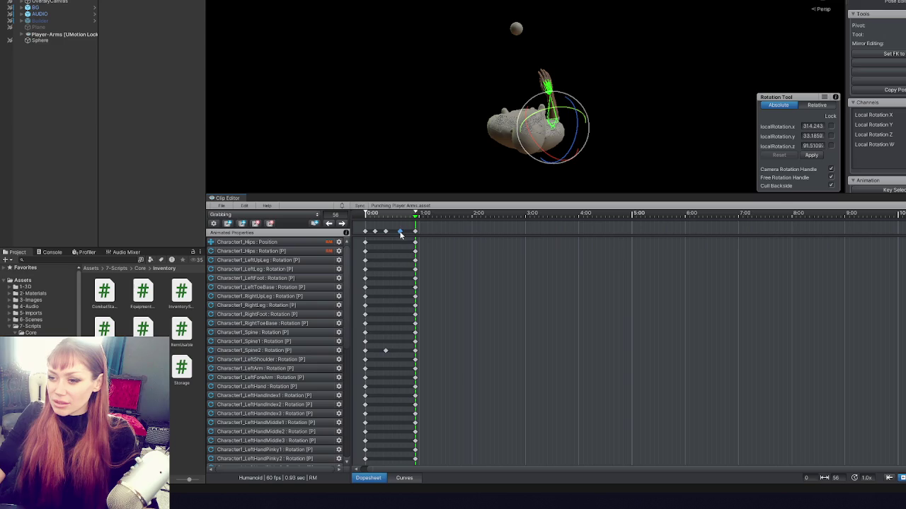
left_click_drag(416, 234, 411, 235)
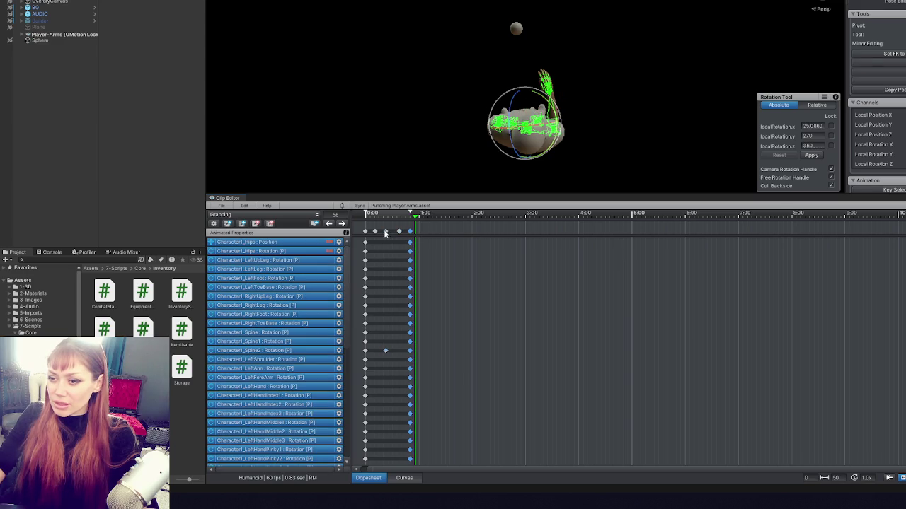
left_click(385, 232)
scroll(577, 48, "up", 2)
- At frame 20, close in on the right hand and adjust the ring finger's curl
mouse_move(578, 48)
left_mouse_down()
mouse_move(524, 93)
mouse_move(497, 145)
left_mouse_up()
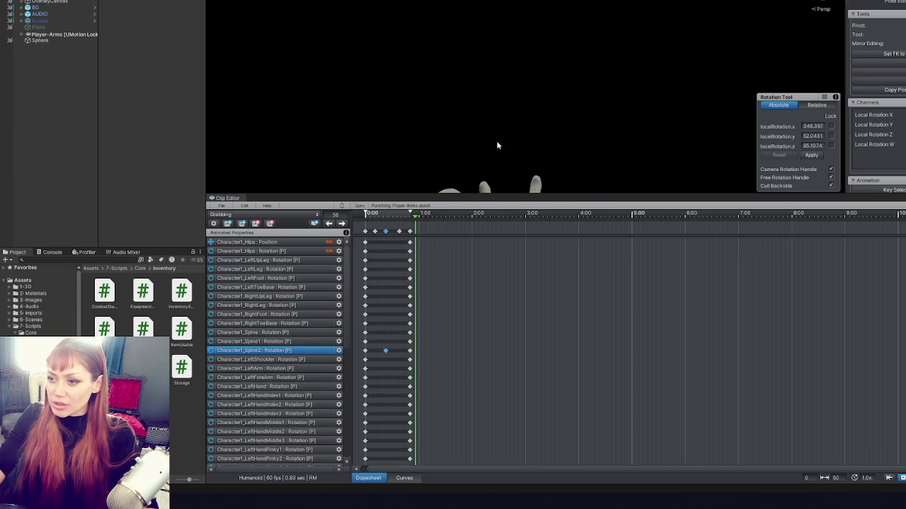
left_click_drag(382, 214, 385, 214)
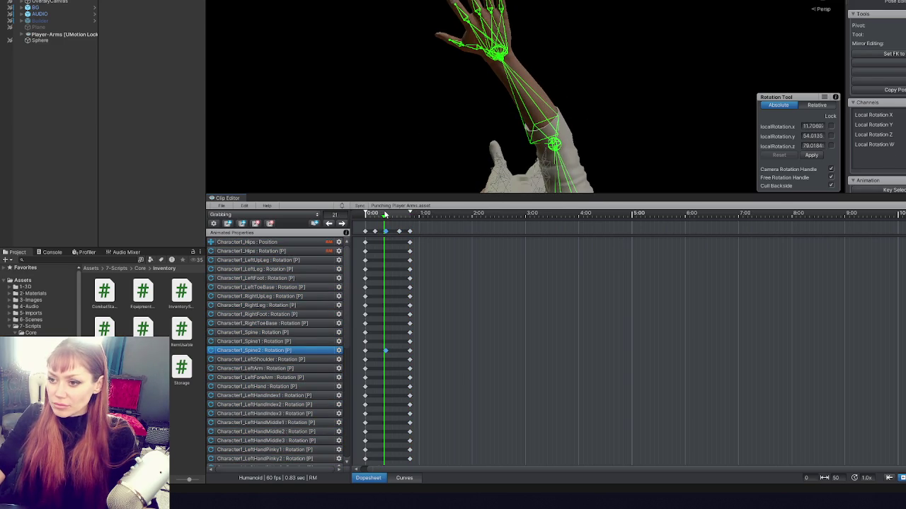
mouse_move(499, 28)
left_mouse_down()
mouse_move(508, 67)
mouse_move(404, 167)
mouse_move(528, 106)
left_mouse_up()
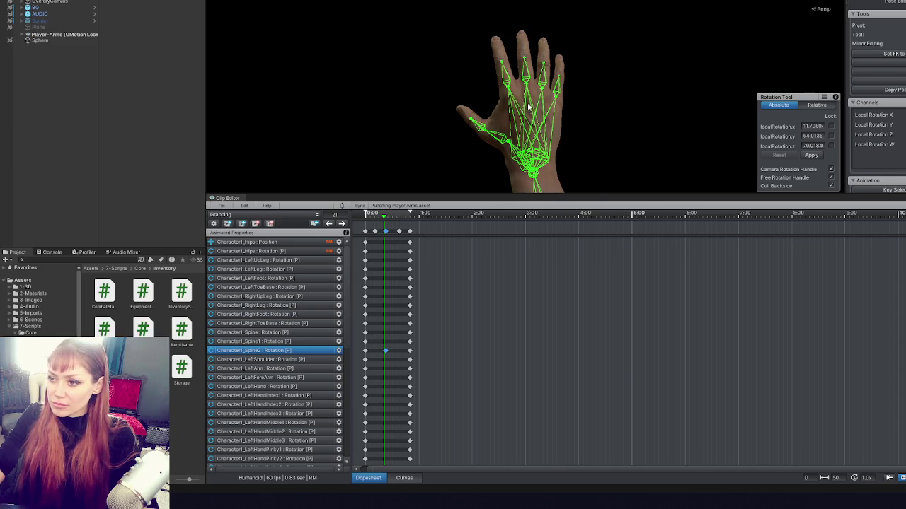
left_click_drag(385, 215, 383, 216)
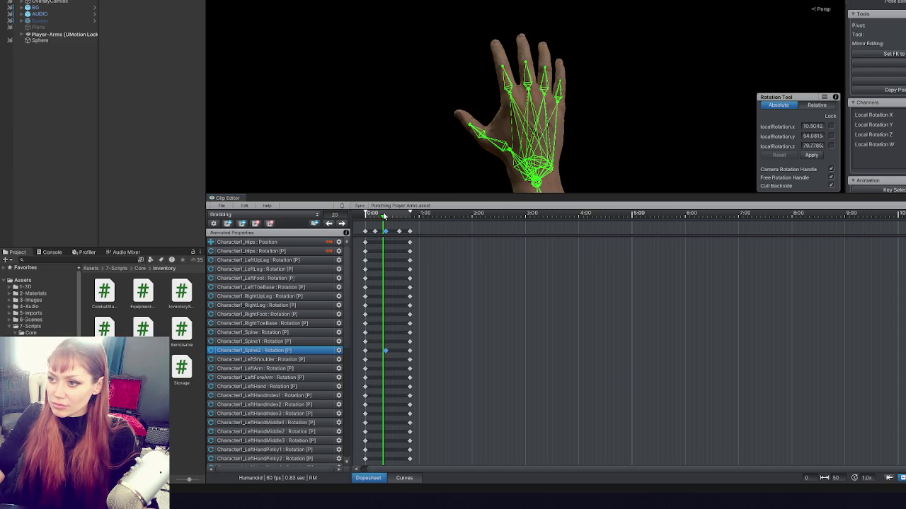
left_click(505, 83)
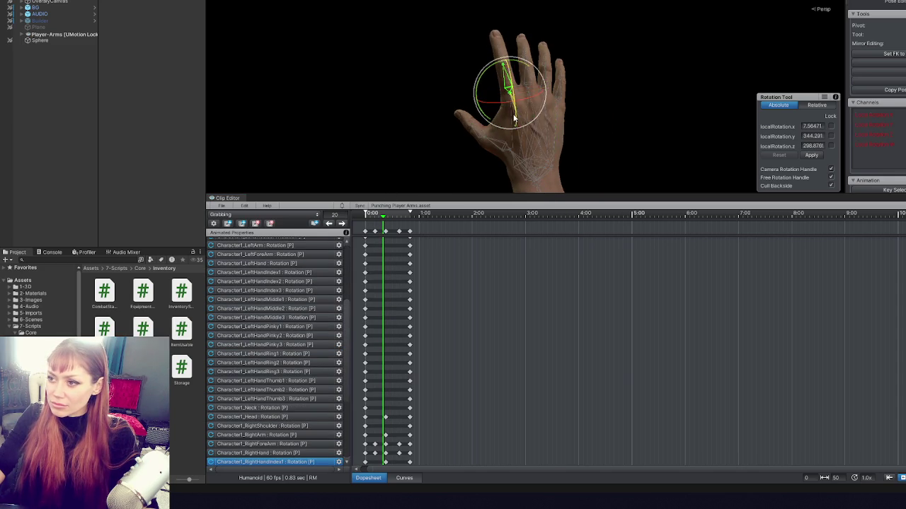
left_click(526, 76)
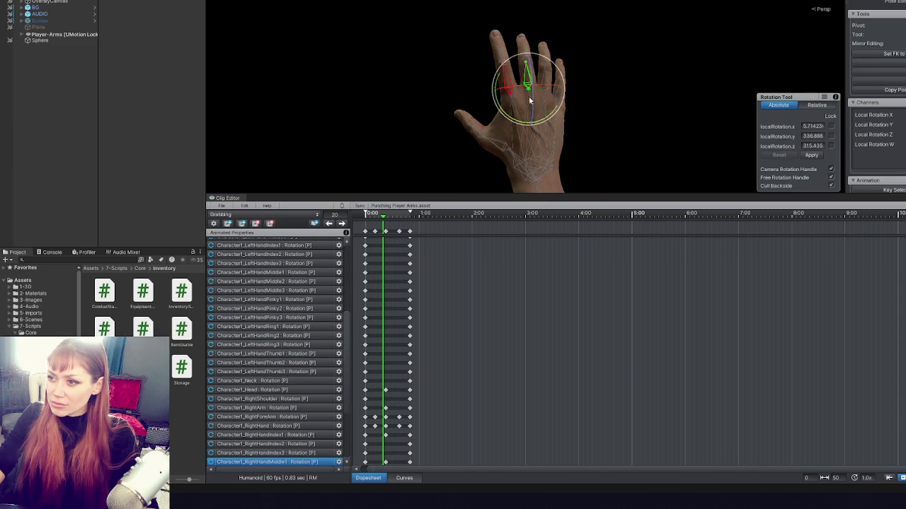
left_click(554, 69)
left_click(546, 90)
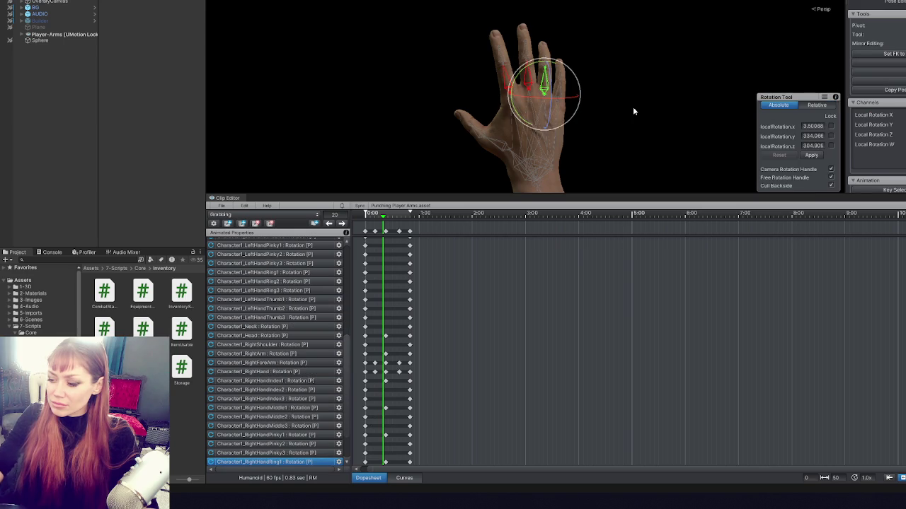
mouse_move(550, 113)
left_mouse_down()
mouse_move(583, 94)
mouse_move(564, 122)
left_mouse_up()
- From a side angle, curl the ring finger slightly more and rotate the middle finger
left_click(579, 89)
left_click(570, 88)
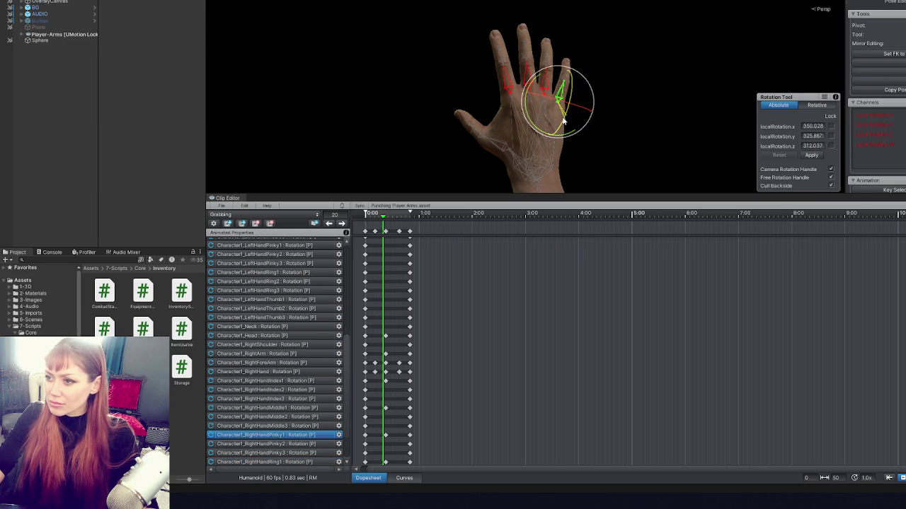
left_click(644, 73)
mouse_move(644, 72)
left_mouse_down()
mouse_move(484, 99)
mouse_move(511, 78)
left_mouse_up()
left_click(485, 86)
left_click(482, 87)
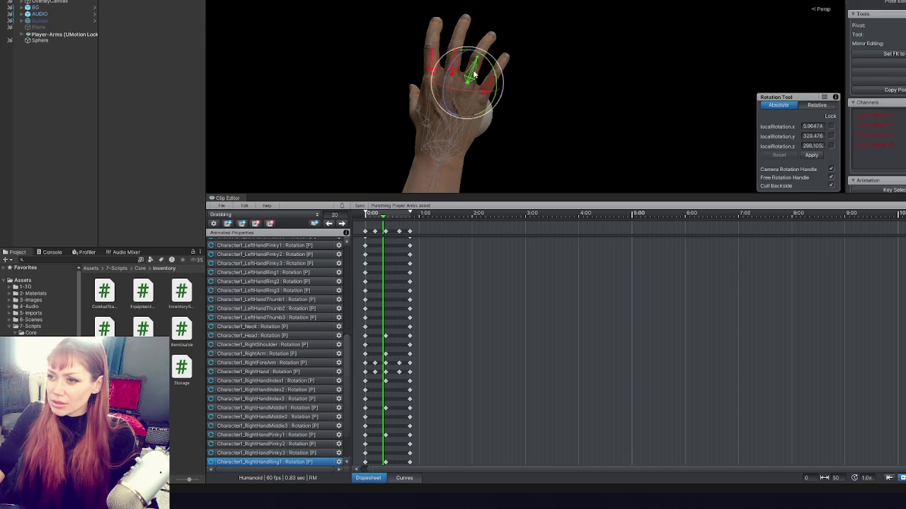
mouse_move(484, 94)
left_mouse_down()
mouse_move(467, 97)
mouse_move(476, 102)
mouse_move(491, 84)
mouse_move(531, 84)
left_mouse_up()
left_click(484, 95)
left_click(514, 63)
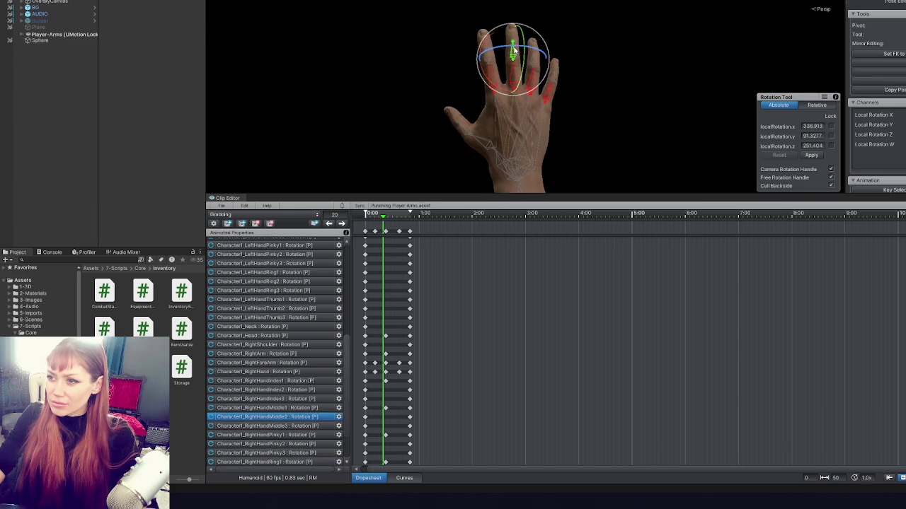
left_click(576, 21)
left_click(526, 83)
left_click_drag(526, 83, 529, 87)
- Rotate the thumb into a new position and key the finger rotations
mouse_move(592, 91)
left_mouse_down()
mouse_move(562, 95)
mouse_move(588, 102)
mouse_move(607, 70)
left_mouse_up()
left_click(544, 93)
left_click(570, 78)
left_click(529, 80)
left_click(492, 30)
left_click(487, 78)
left_click(439, 101)
left_click(459, 127)
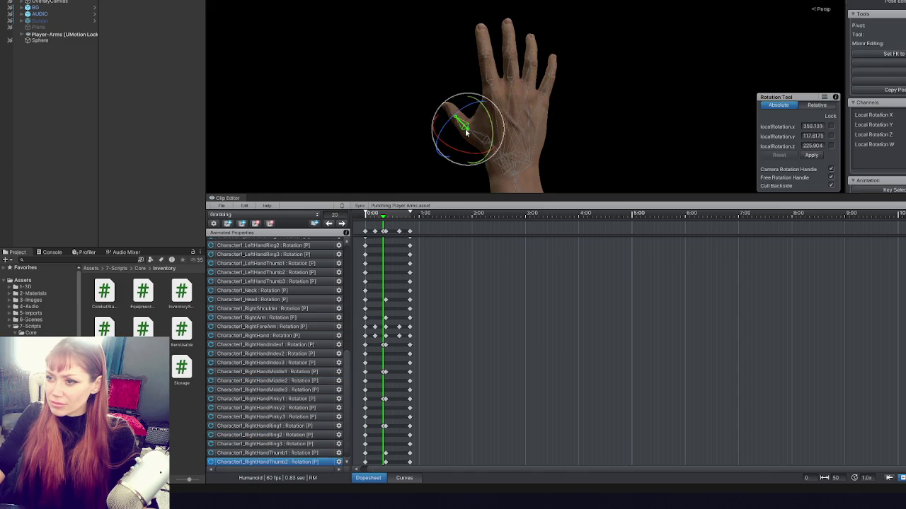
left_click(573, 101)
left_click(485, 140)
left_click_drag(502, 148, 504, 145)
key("k")
- A few frames later, rotate the thumb, index and ring fingers and curl the pinky inward
left_click_drag(384, 217, 388, 217)
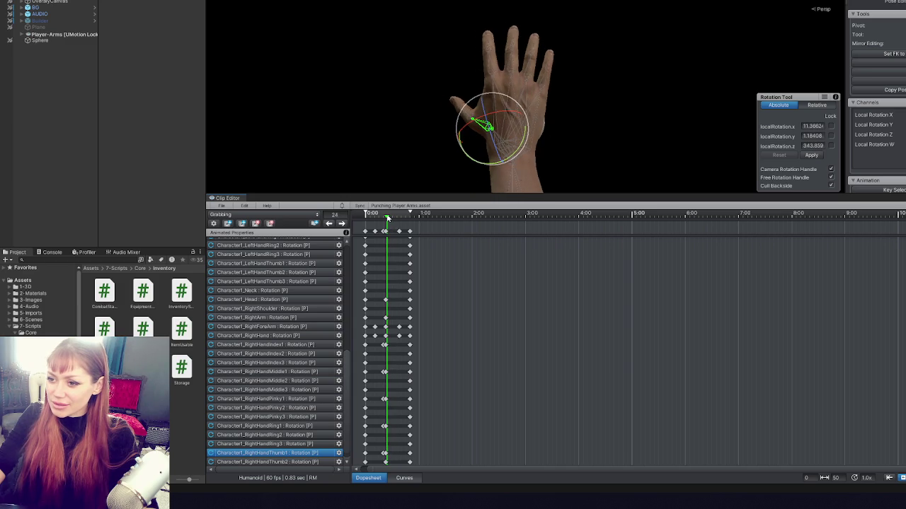
left_click_drag(477, 99, 488, 126)
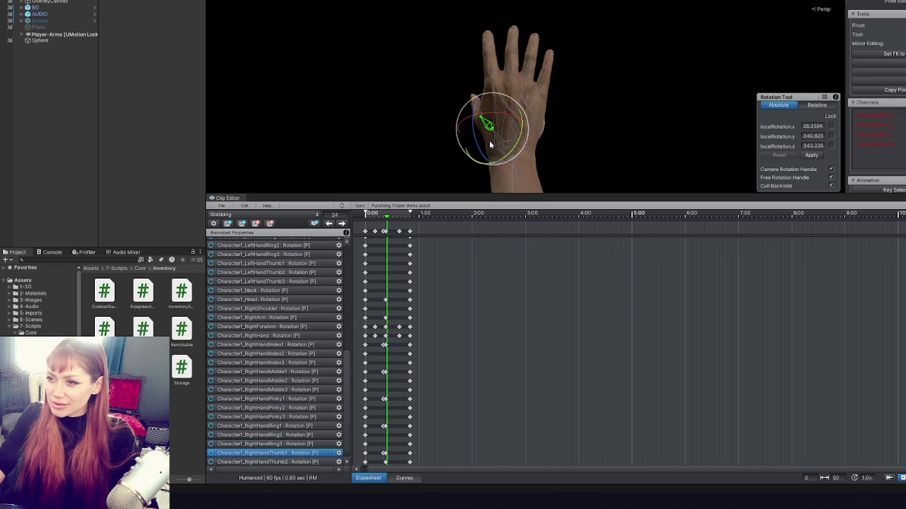
left_click(491, 63)
left_click_drag(491, 65, 498, 80)
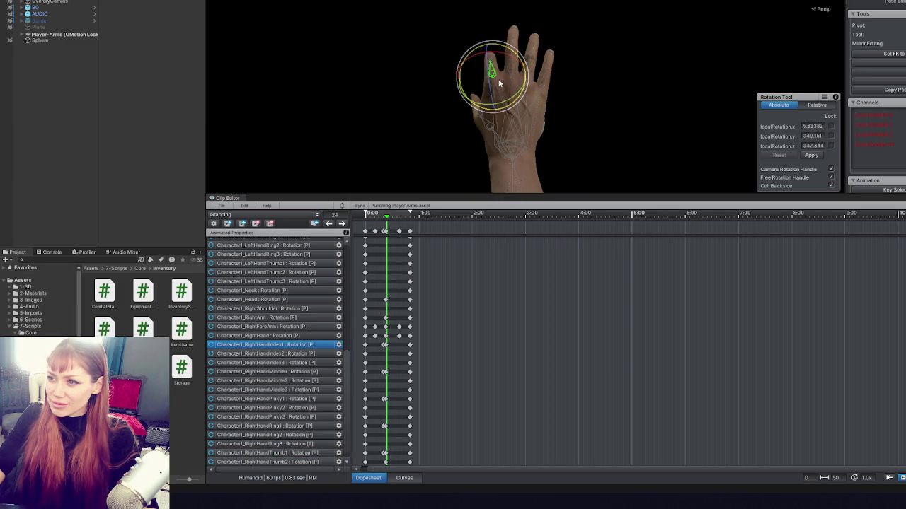
left_click(512, 72)
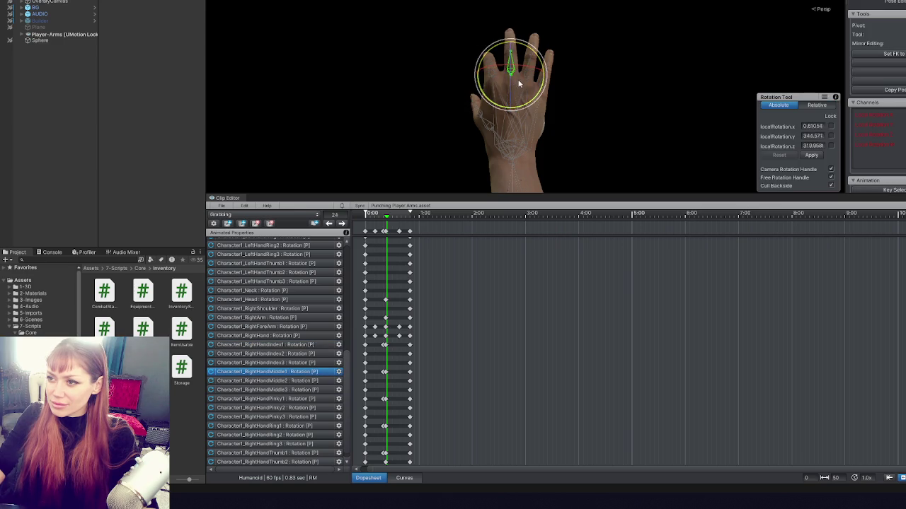
left_click(555, 34)
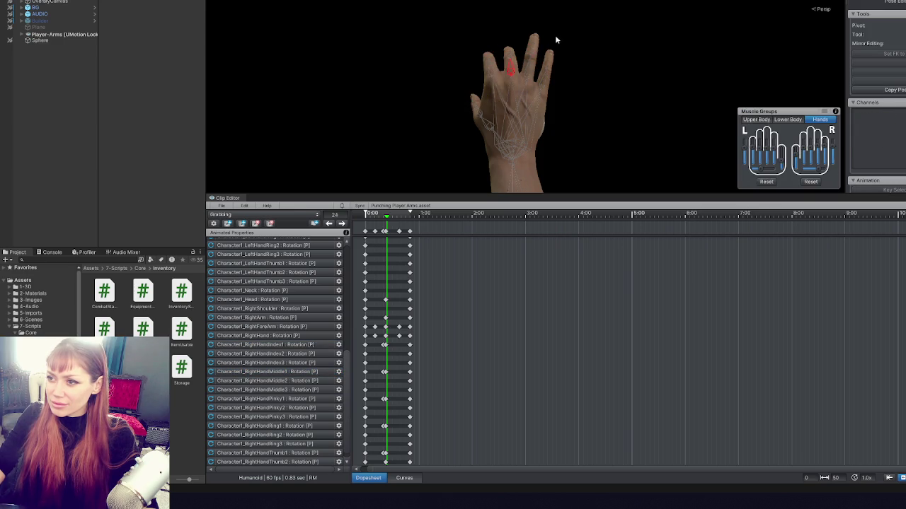
left_click(517, 67)
left_click_drag(527, 75, 536, 64)
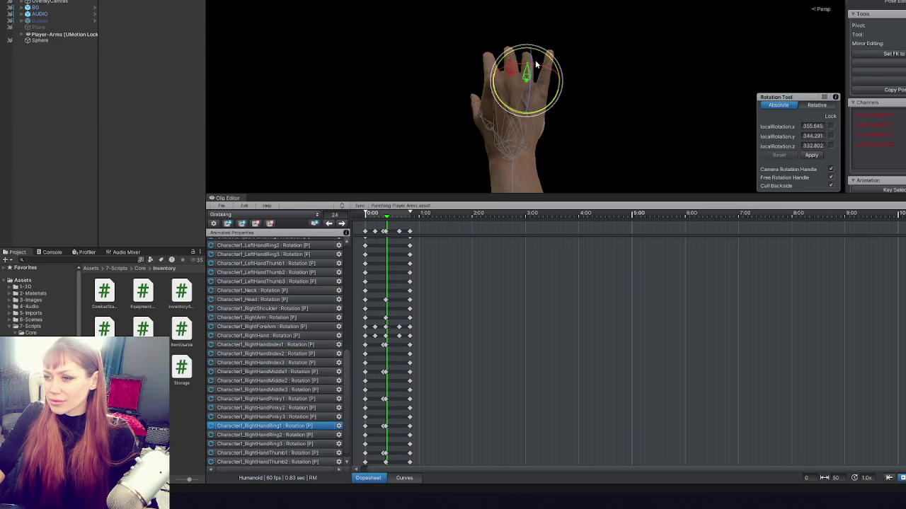
left_click(566, 74)
left_click(545, 83)
mouse_move(551, 96)
left_mouse_down()
mouse_move(558, 79)
mouse_move(556, 94)
left_mouse_up()
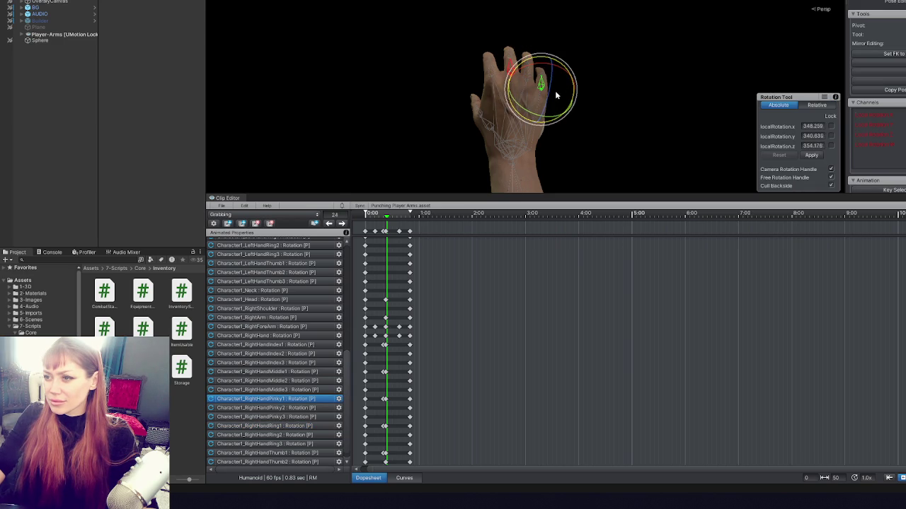
- Curl the ring finger slightly inward and tilt the middle finger's base bone
left_click(566, 78)
left_click(514, 85)
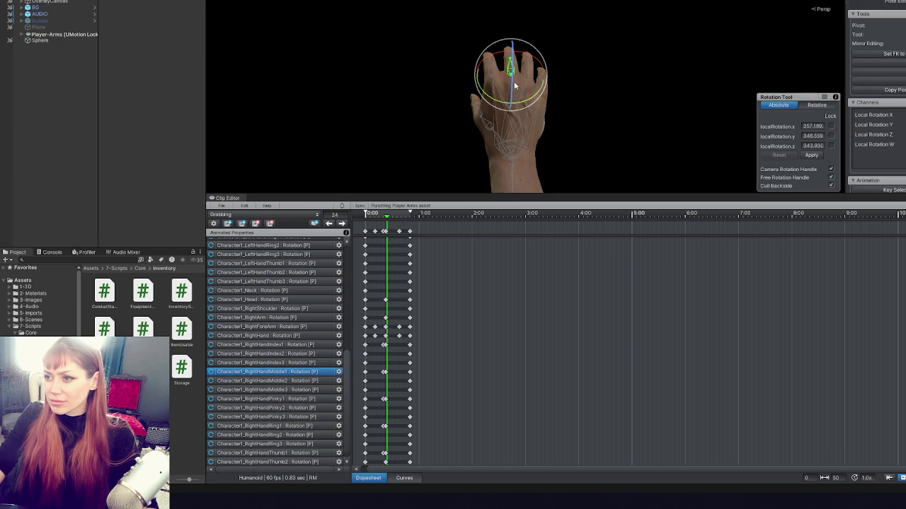
left_click(584, 89)
left_click(478, 53)
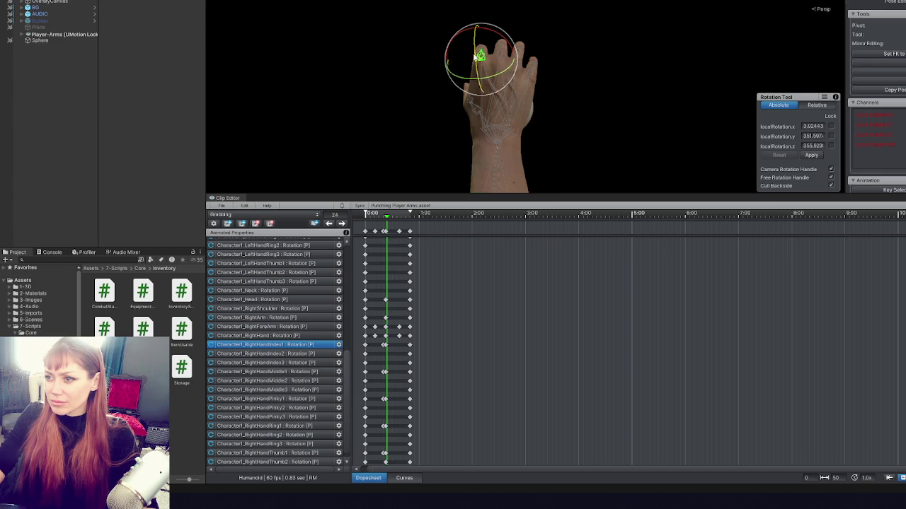
left_click(538, 55)
left_click(521, 55)
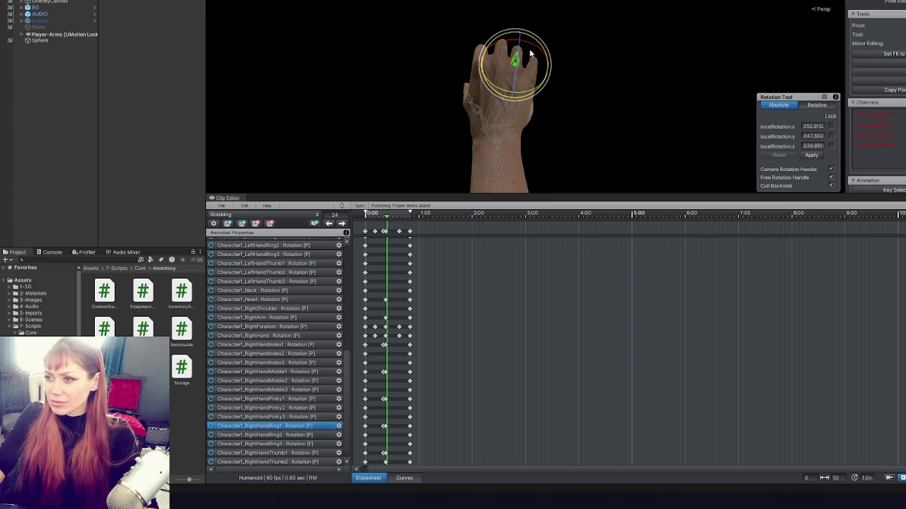
left_click_drag(530, 53, 529, 91)
left_click(515, 77)
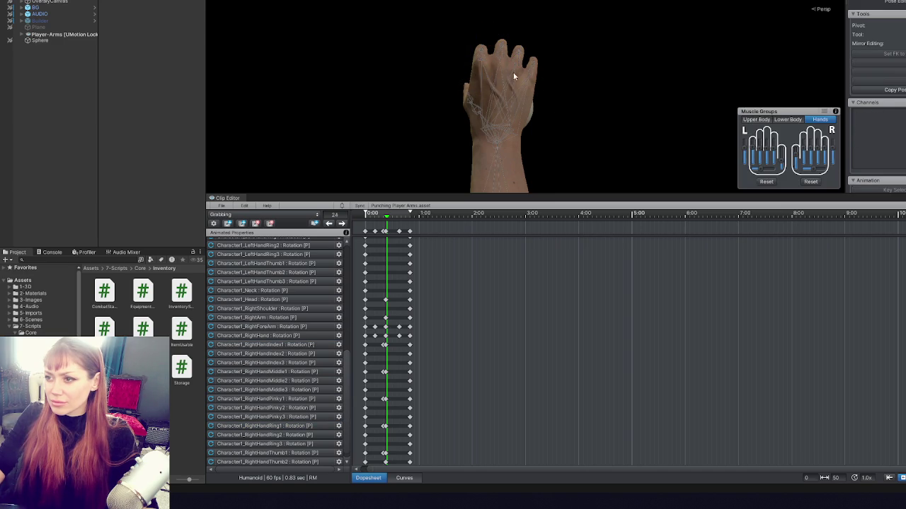
left_click(503, 55)
left_click(556, 40)
left_click(499, 62)
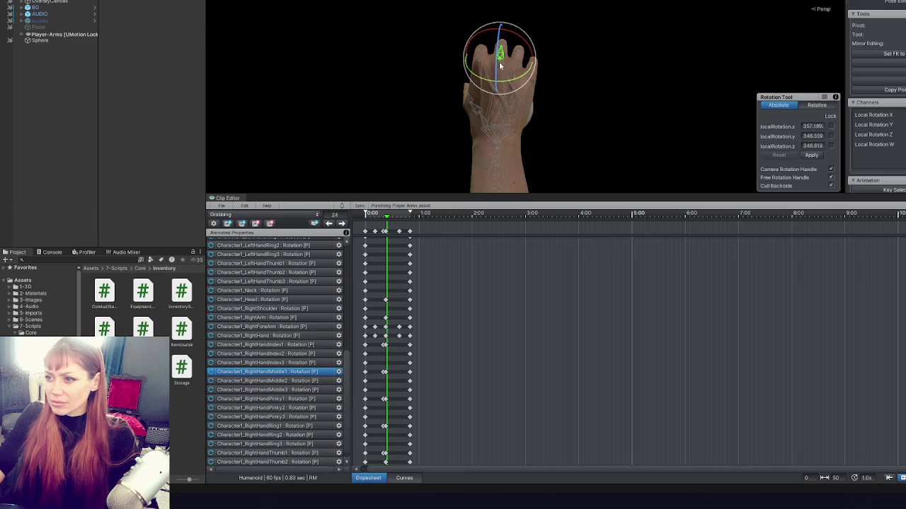
left_click_drag(518, 73, 517, 74)
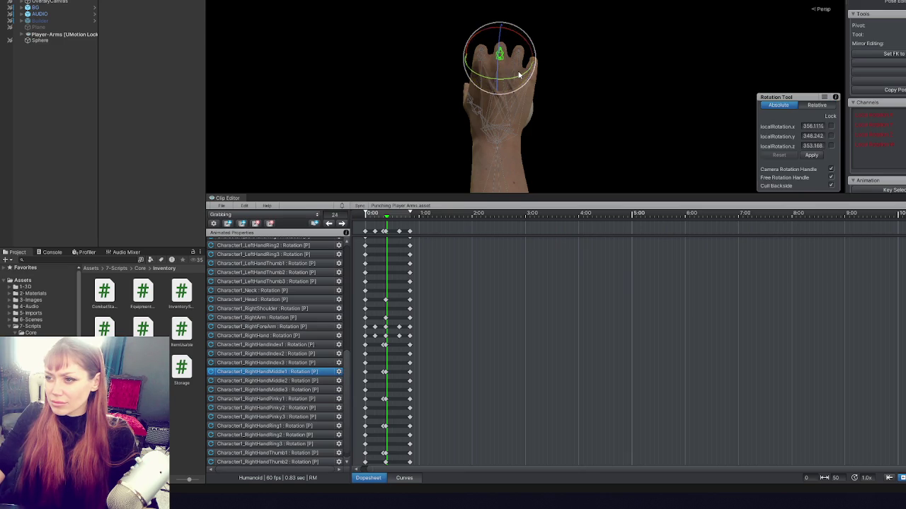
left_click(586, 92)
- Bend the second joints of the middle and index fingers
mouse_move(586, 93)
left_mouse_down()
mouse_move(475, 93)
mouse_move(460, 37)
mouse_move(561, 79)
mouse_move(499, 58)
left_mouse_up()
left_click(515, 92)
mouse_move(554, 111)
left_mouse_down()
mouse_move(530, 89)
mouse_move(555, 153)
mouse_move(546, 116)
mouse_move(620, 132)
mouse_move(570, 113)
mouse_move(530, 129)
mouse_move(558, 138)
mouse_move(542, 160)
mouse_move(542, 143)
left_mouse_up()
left_click(540, 129)
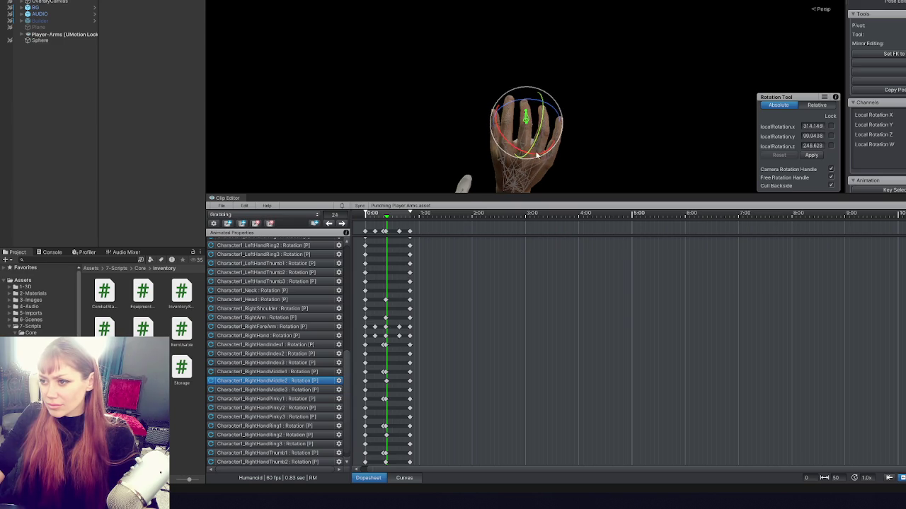
left_click(556, 67)
left_click(512, 125)
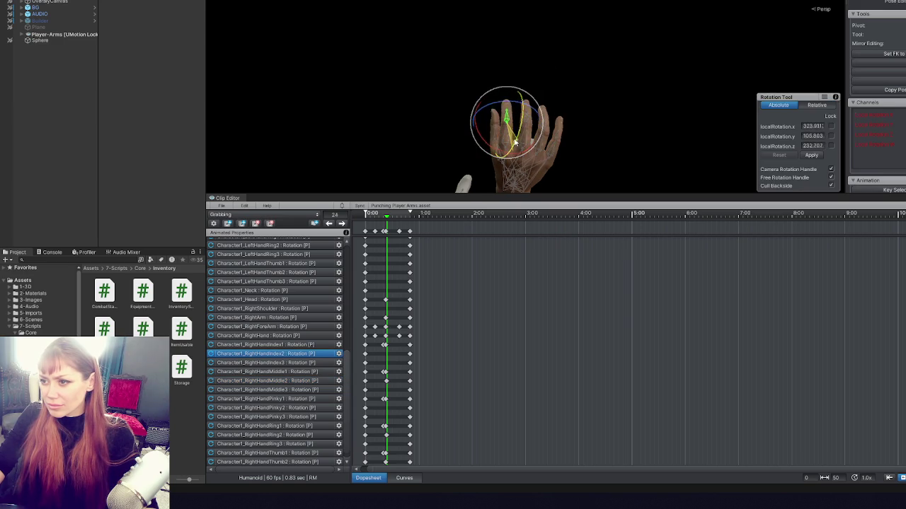
left_click_drag(515, 152, 526, 84)
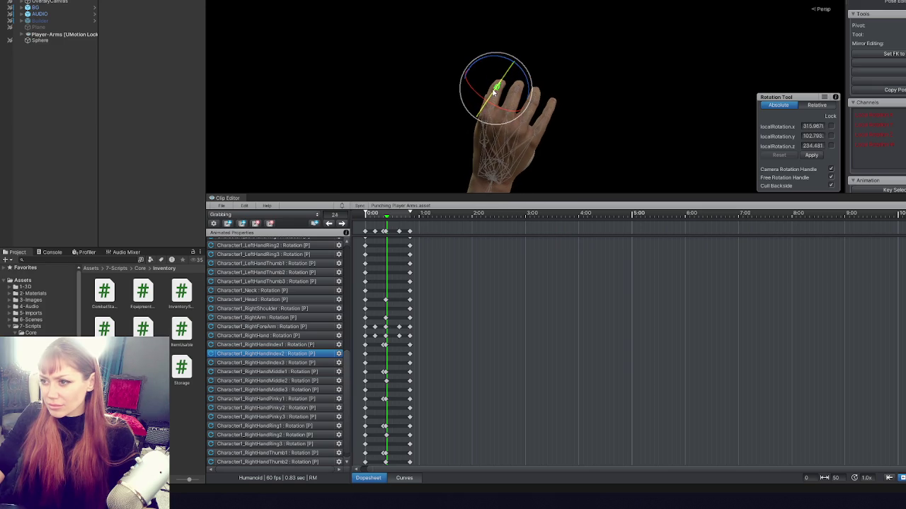
left_click(549, 119)
left_click(548, 120)
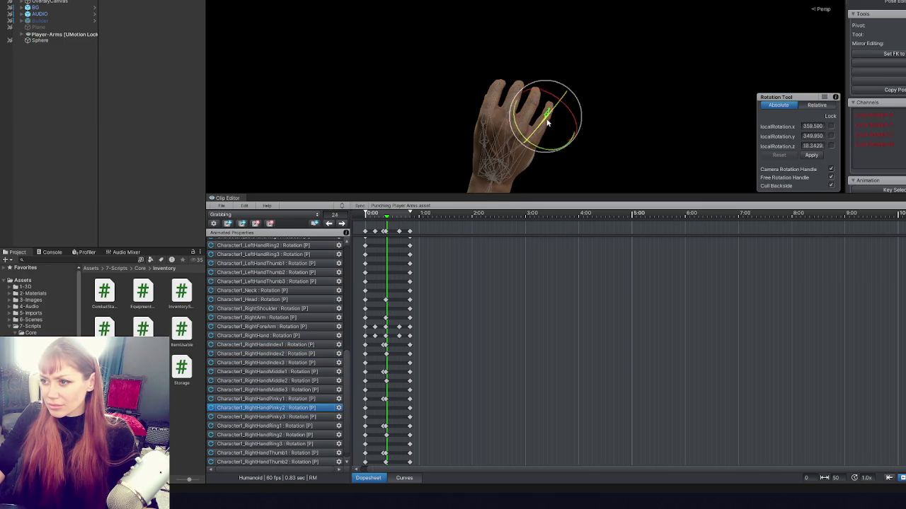
left_click(602, 127)
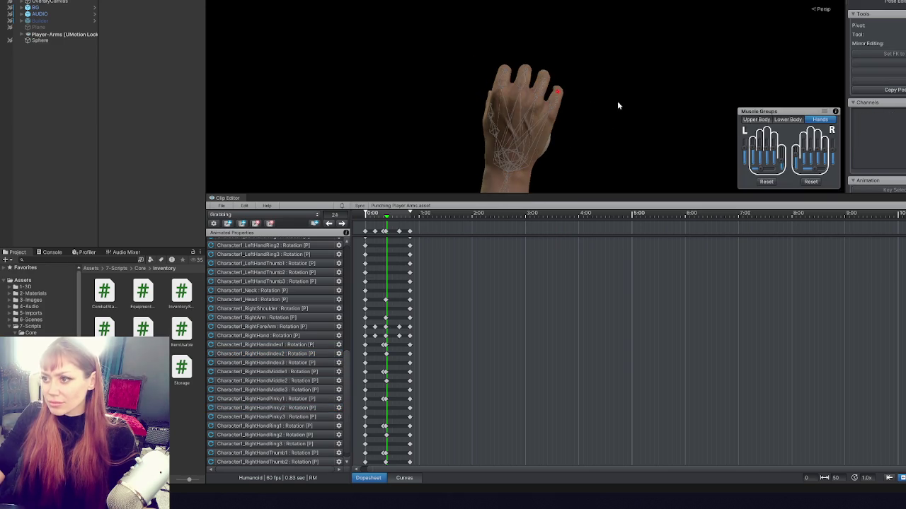
- Bend the ring finger's second joint, then select the thumb's second joint
mouse_move(609, 106)
left_mouse_down()
mouse_move(495, 111)
mouse_move(540, 72)
mouse_move(494, 31)
left_mouse_up()
left_click(525, 70)
left_click(445, 77)
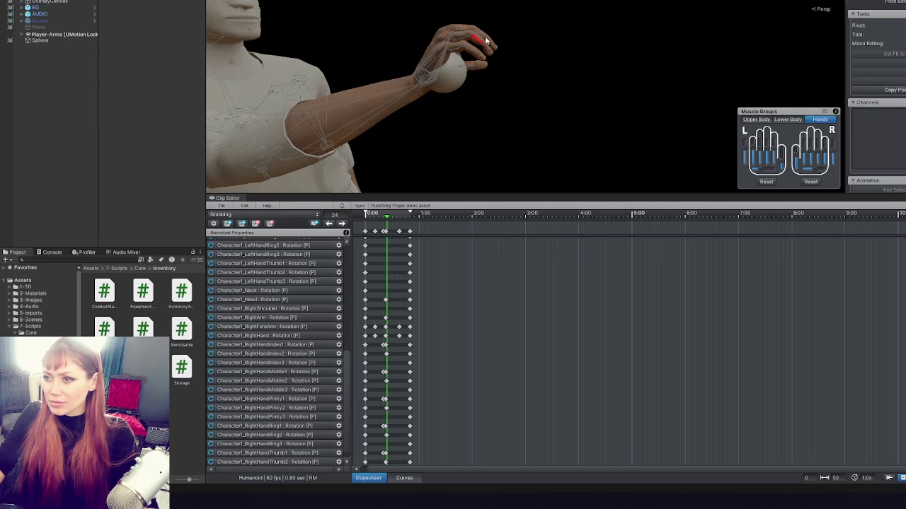
mouse_move(522, 59)
left_mouse_down()
mouse_move(663, 111)
mouse_move(672, 87)
left_mouse_up()
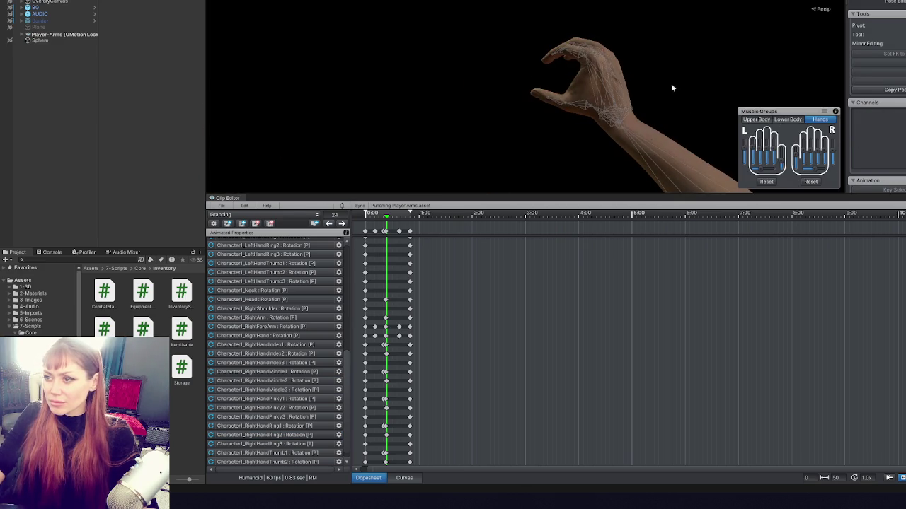
left_click(558, 93)
left_click_drag(597, 127, 573, 106)
left_click(578, 96)
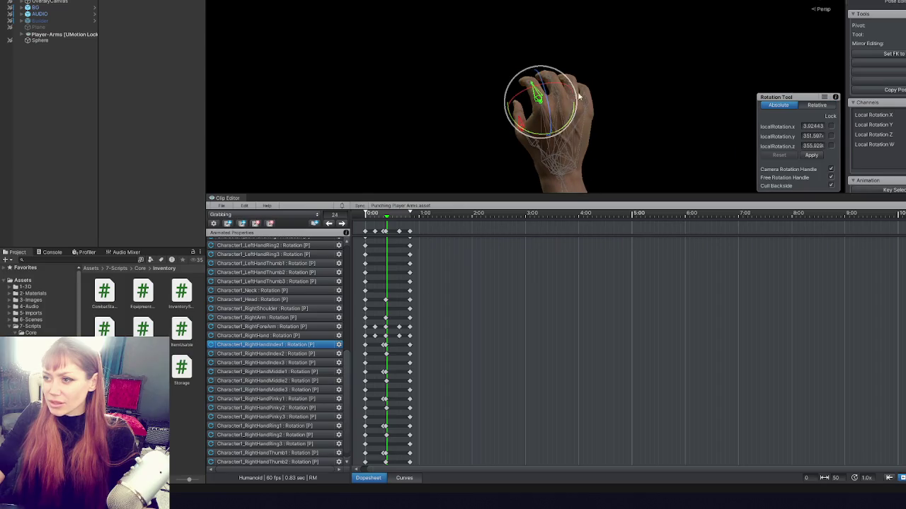
left_click(508, 119)
left_click(520, 122)
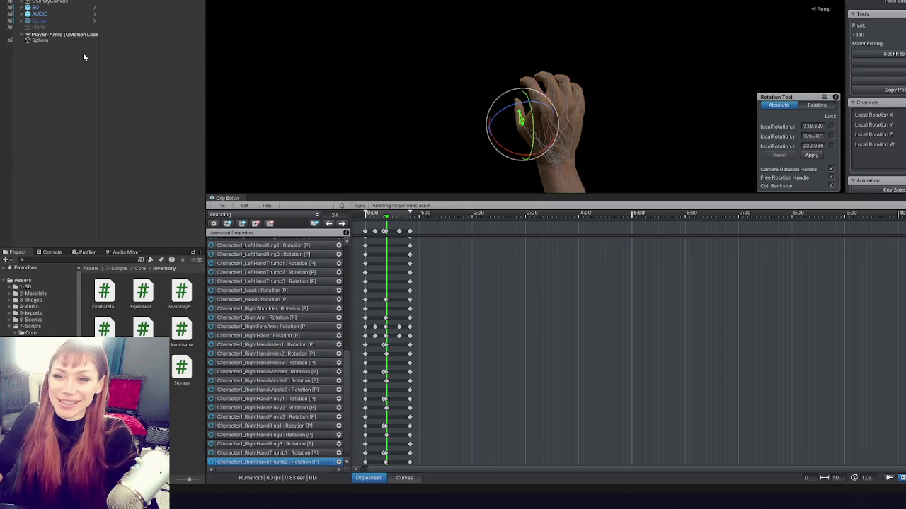
- Delete the old Grabbing clip asset from the 1-3D/1-Animation/2026 folder
left_click(26, 287)
left_click(17, 287)
double_click(41, 293)
left_click(37, 313)
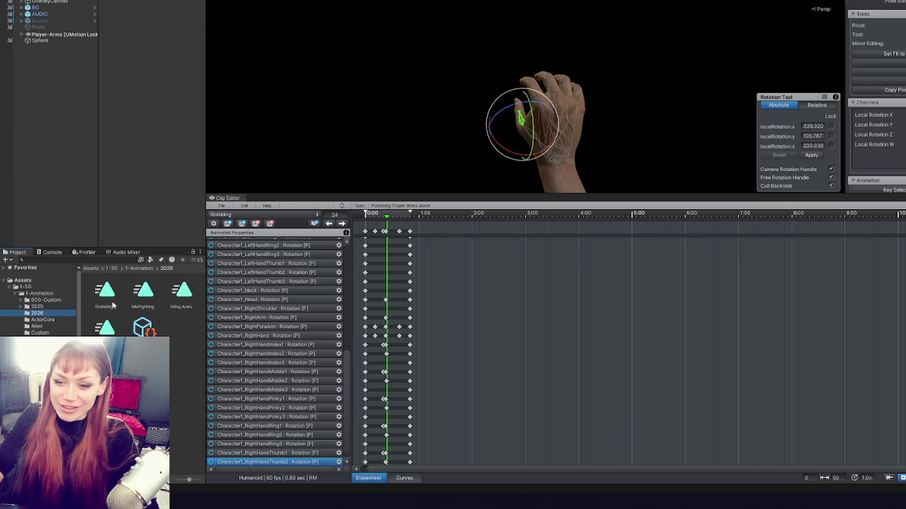
left_click(106, 291)
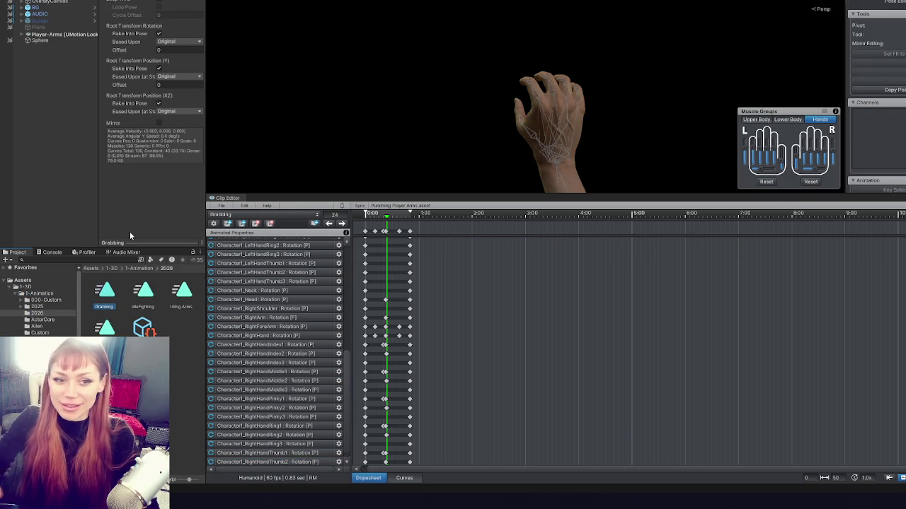
key("ctrl+d")
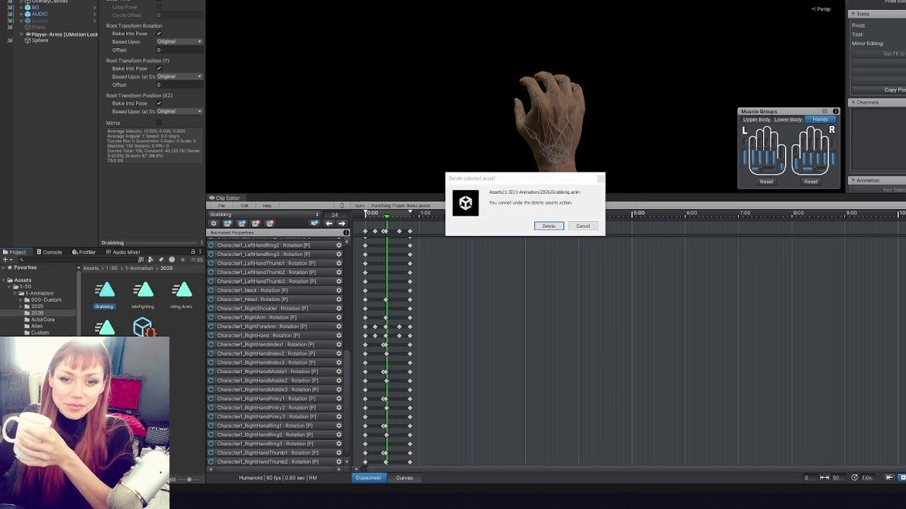
left_click(547, 228)
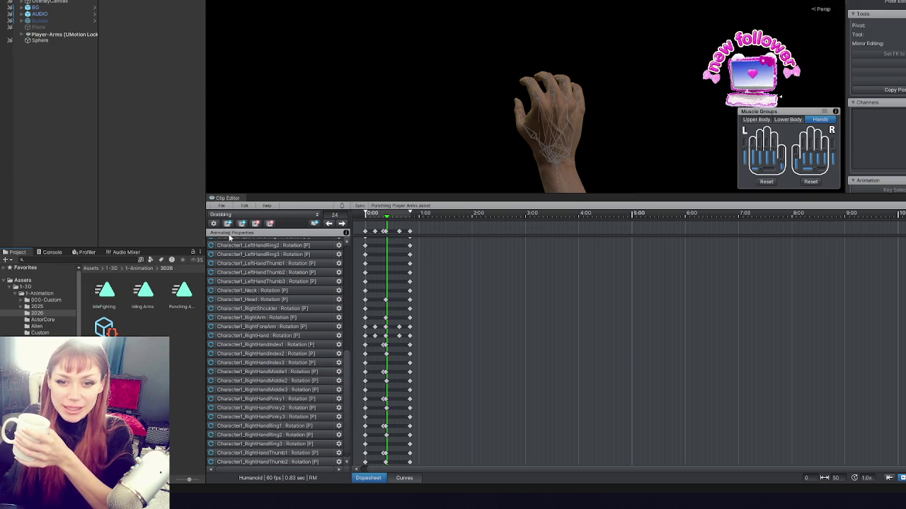
- Export the current Grabbing clip from UMotion as an animation asset
left_click(220, 215)
left_click(221, 205)
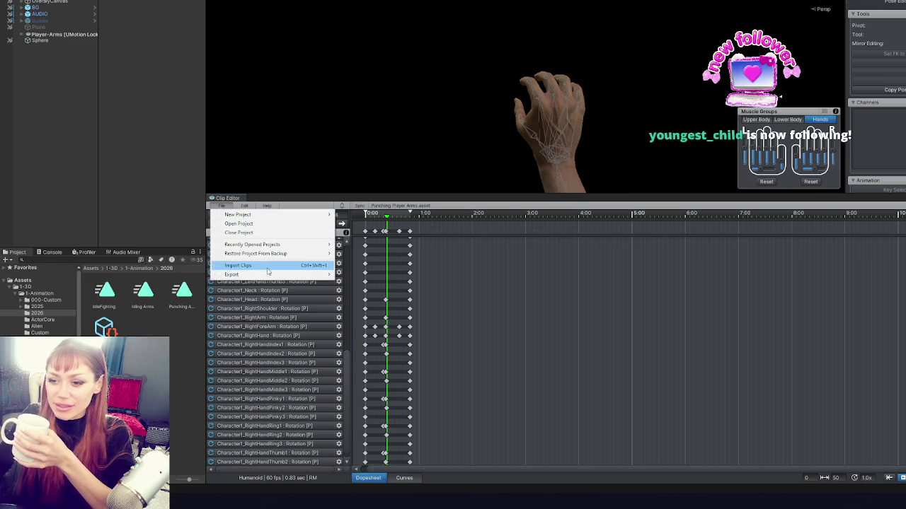
mouse_move(269, 275)
left_click(389, 276)
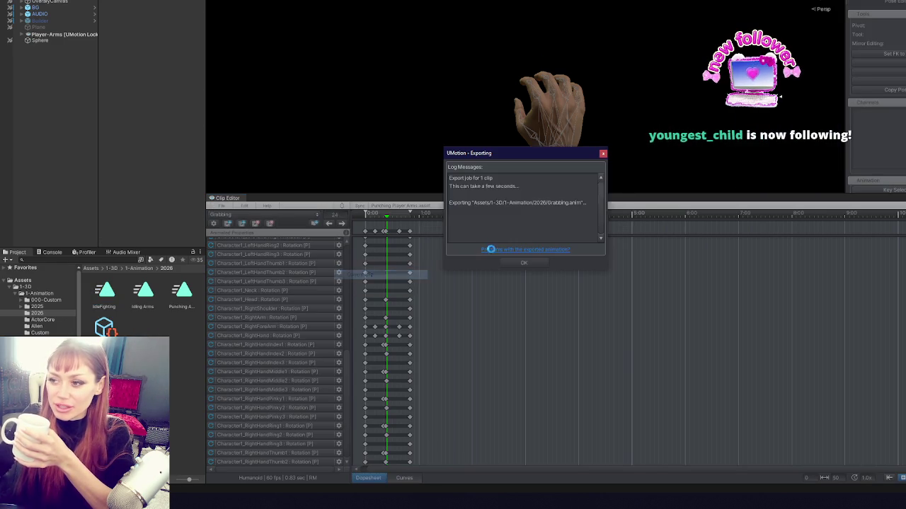
left_click(529, 260)
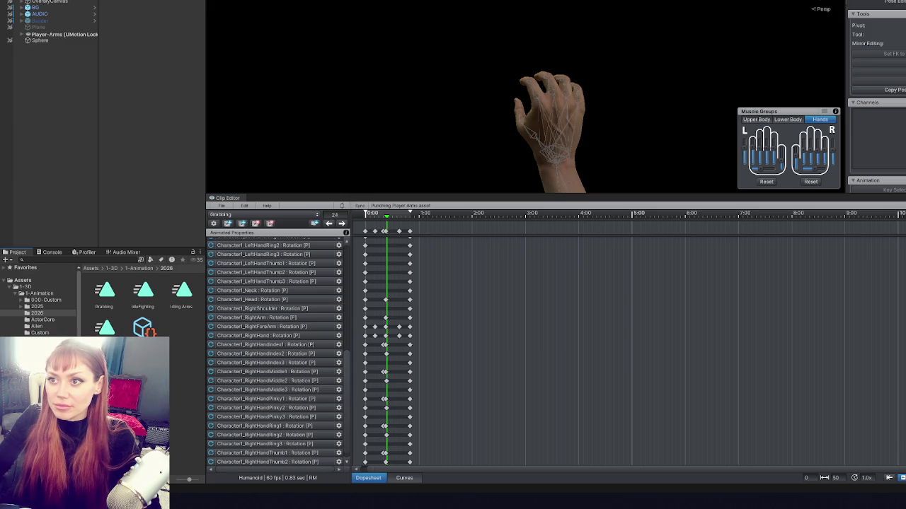
- Restore the accidentally deleted Grabbing state and cancel a stray transition in the Animator
left_click(288, 2)
scroll(467, 106, "down", 3)
left_click(485, 138)
key("Delete")
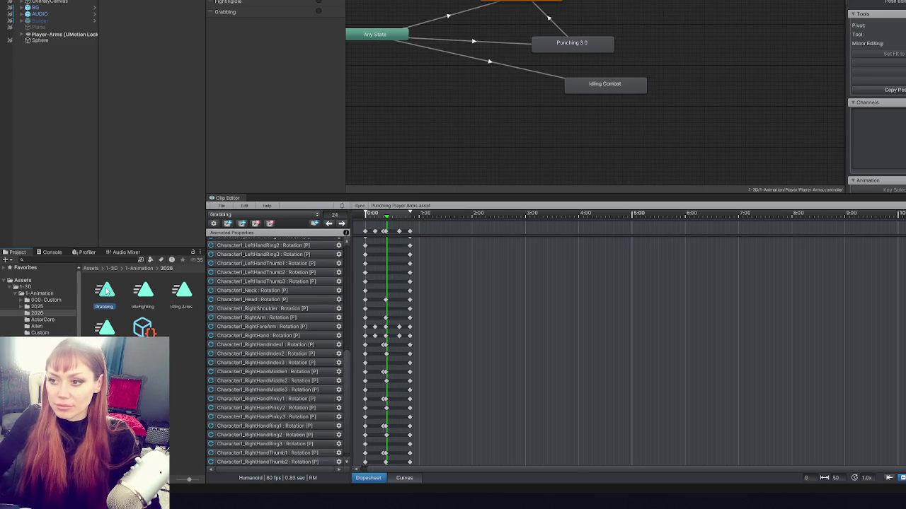
key("ctrl+z")
right_click(448, 121)
left_click(495, 128)
left_click(522, 7)
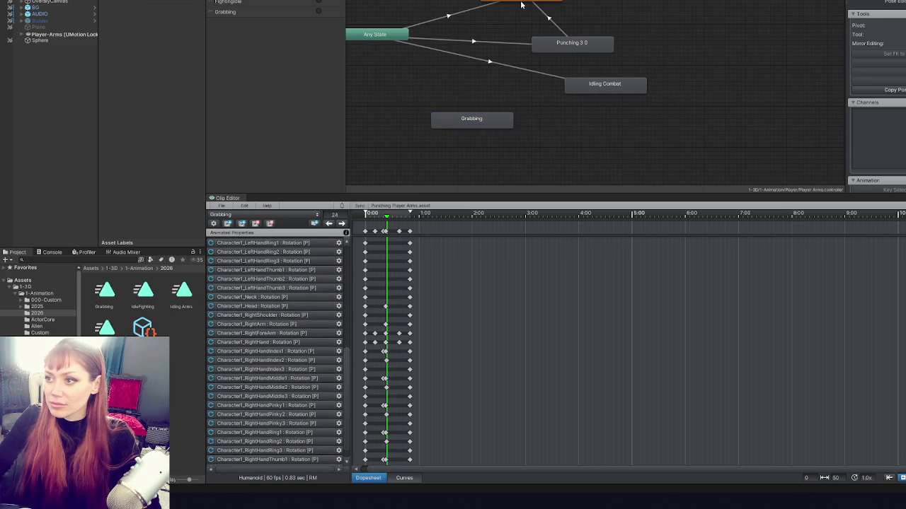
right_click(469, 122)
left_click(501, 128)
- Make an Any State → Grabbing transition with the condition Grabbing
right_click(387, 37)
left_click(420, 43)
left_click(462, 119)
left_click(181, 165)
left_click(128, 156)
left_click(128, 204)
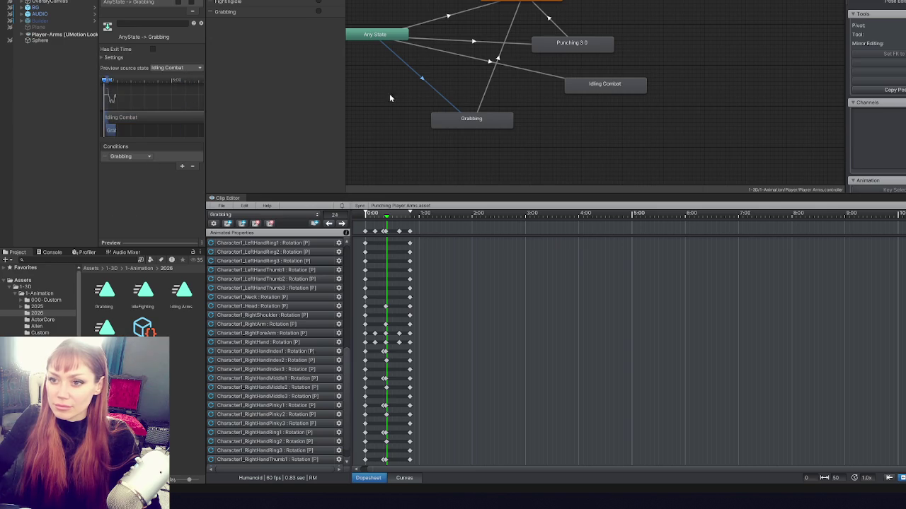
- On the new Grabbing clip asset, bake Root Transform Position (XZ) into pose
left_click(468, 120)
left_click(104, 292)
left_click(158, 33)
left_click(159, 69)
left_click(158, 103)
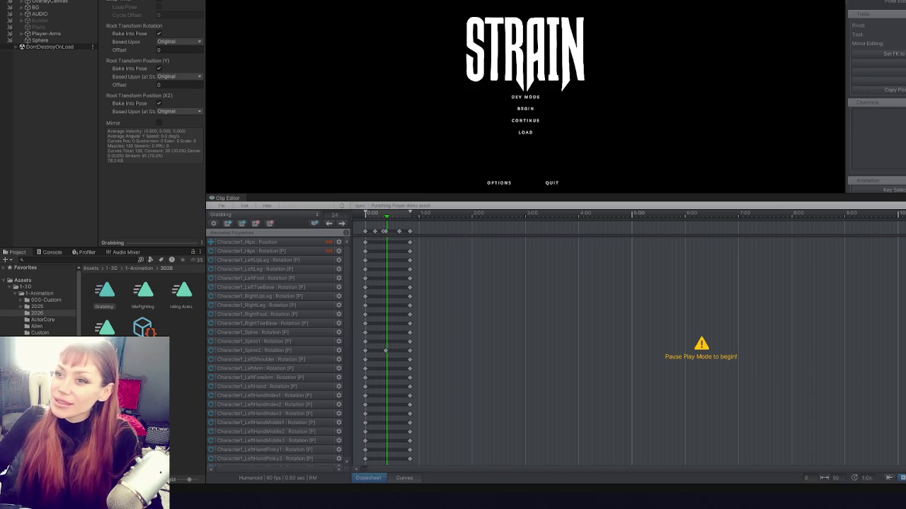
- Maximize the game, enter DEV MODE, and pick up the tomato sapling, kettle and plank
key("shift+space")
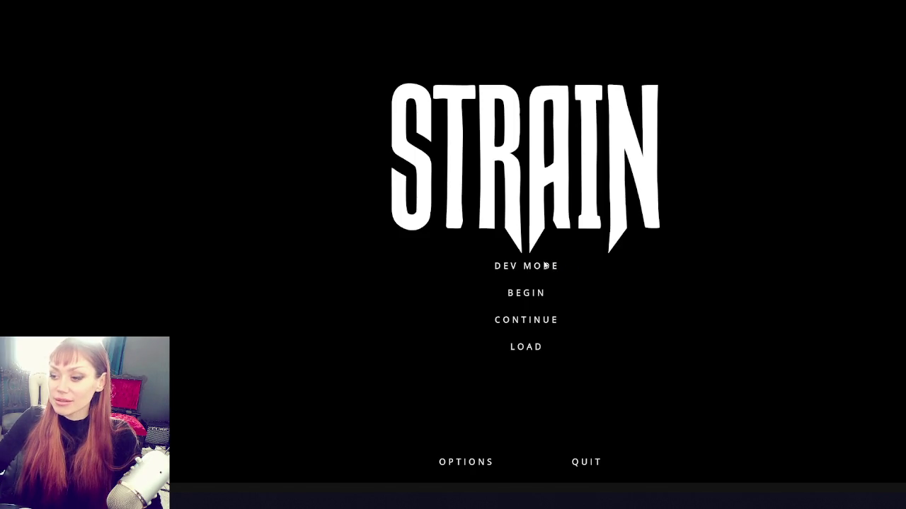
left_click(538, 269)
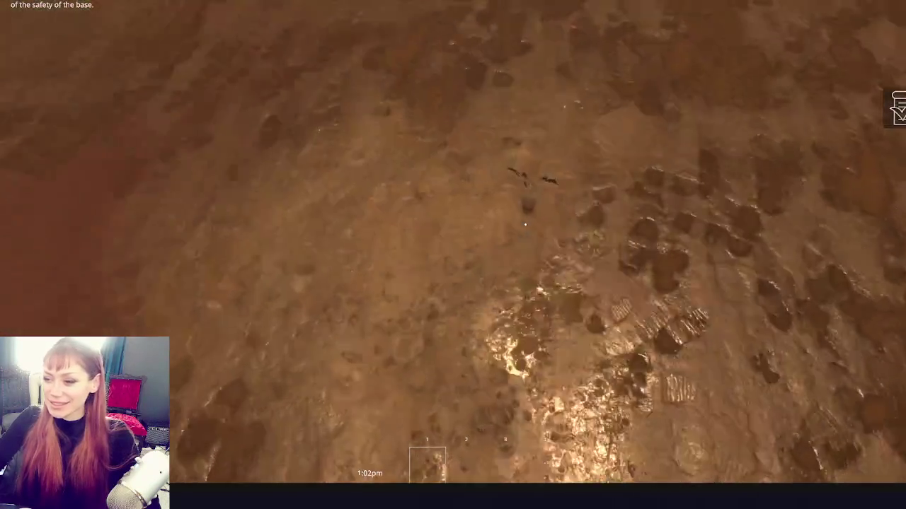
key("e")
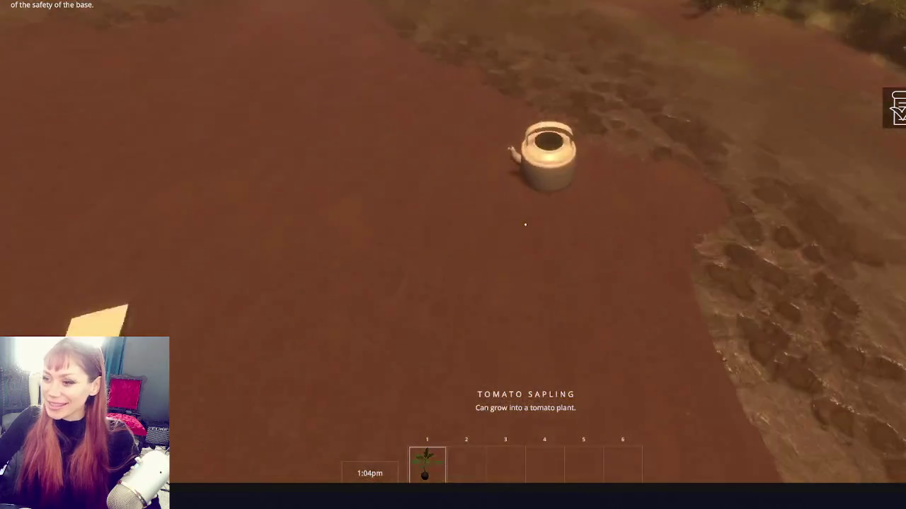
key("e")
key("e")
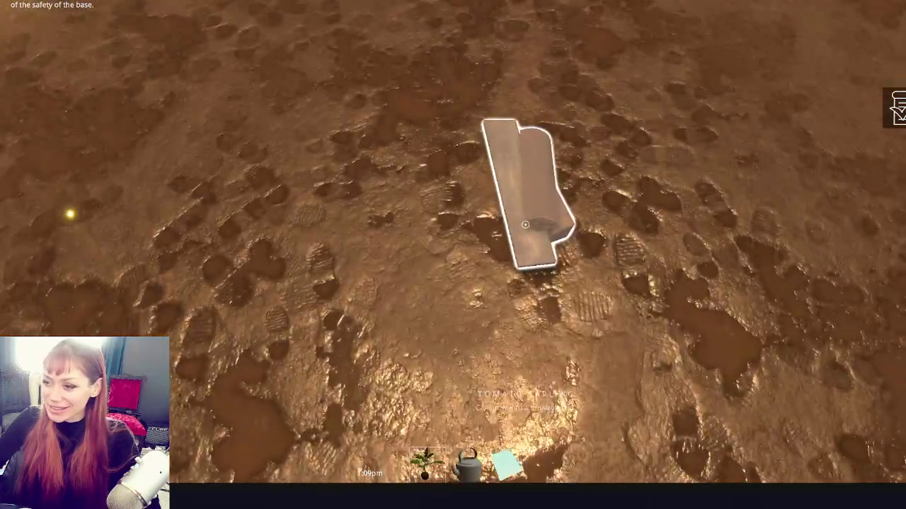
key("e")
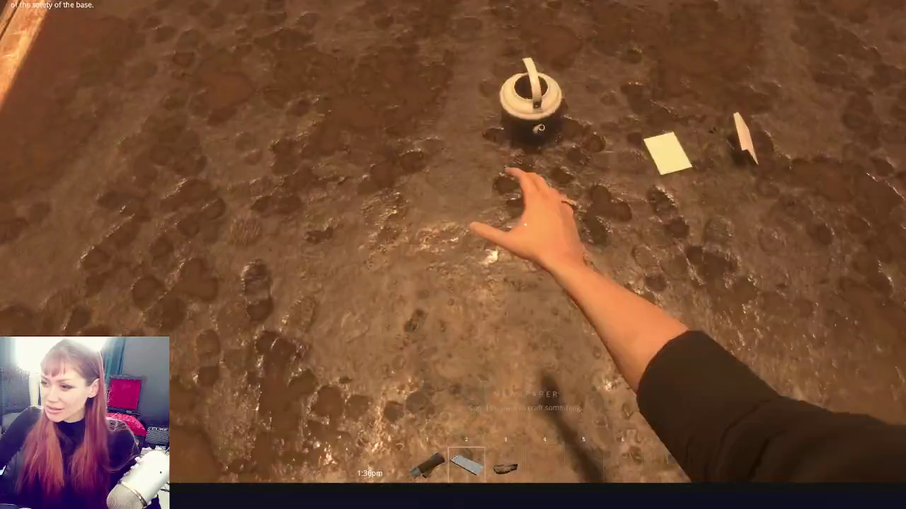
- Walk across the yard toward the newspaper and booklet on the ground
key("w")
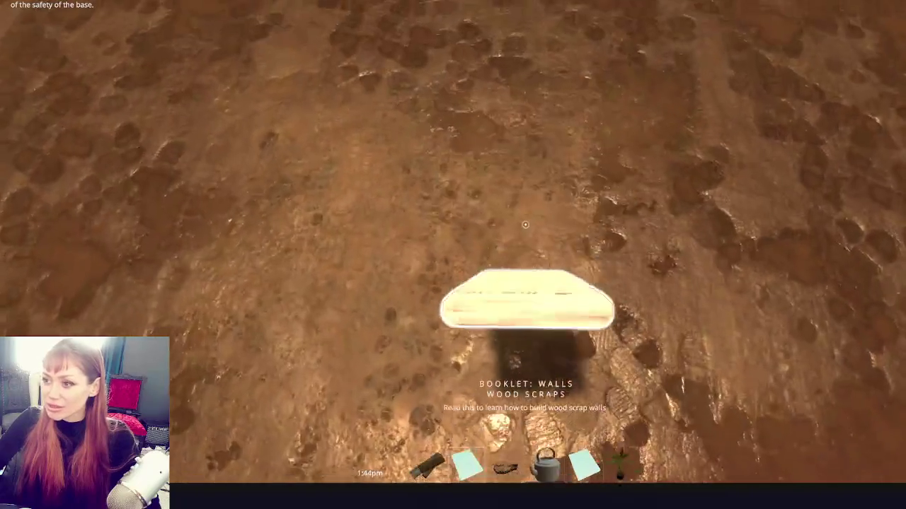
key("w")
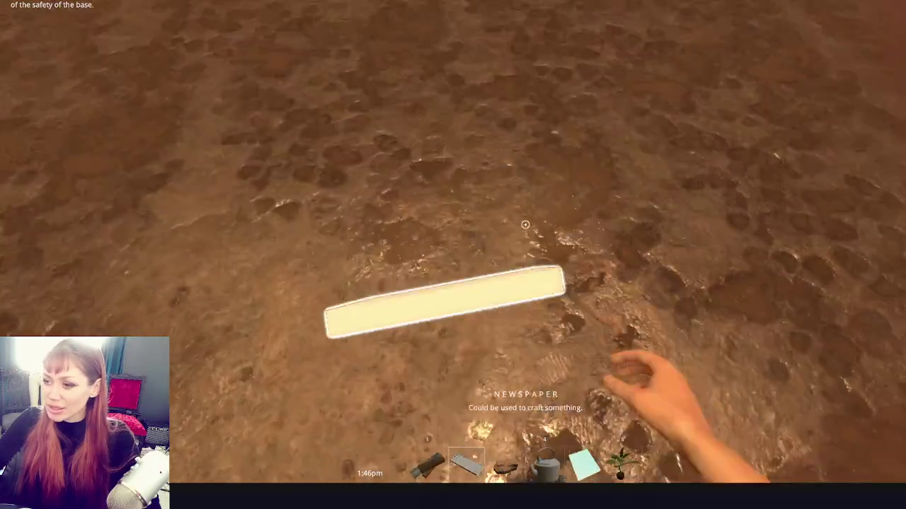
key("s")
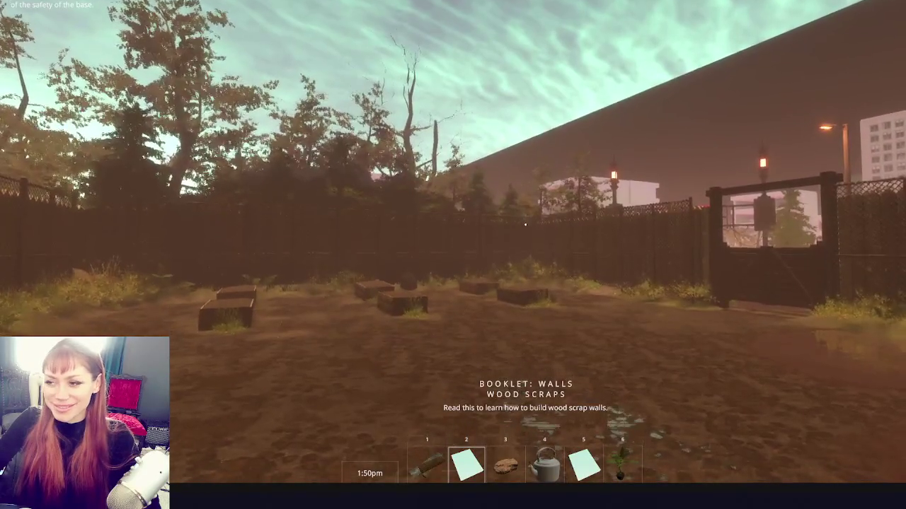
key("w")
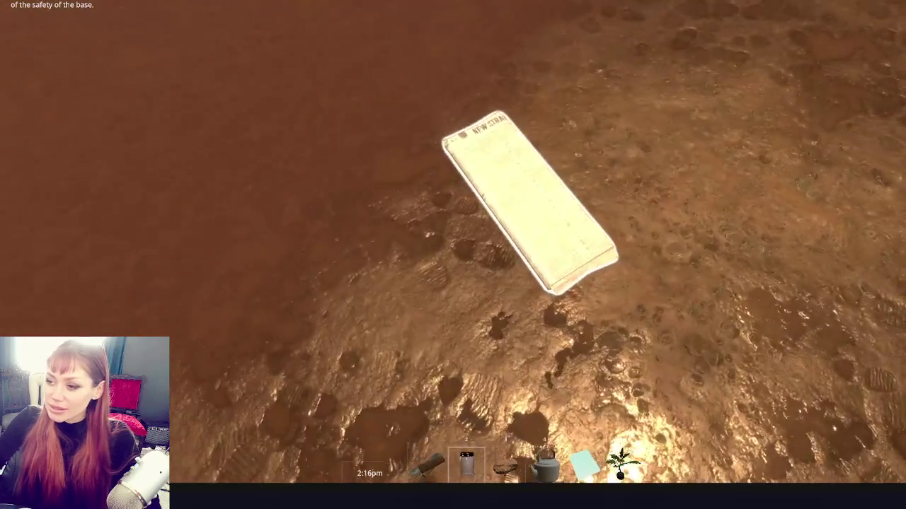
- Grab and equip the newspaper, break the pallet, take the planks as kindling, and pause
left_click(524, 225)
key("2")
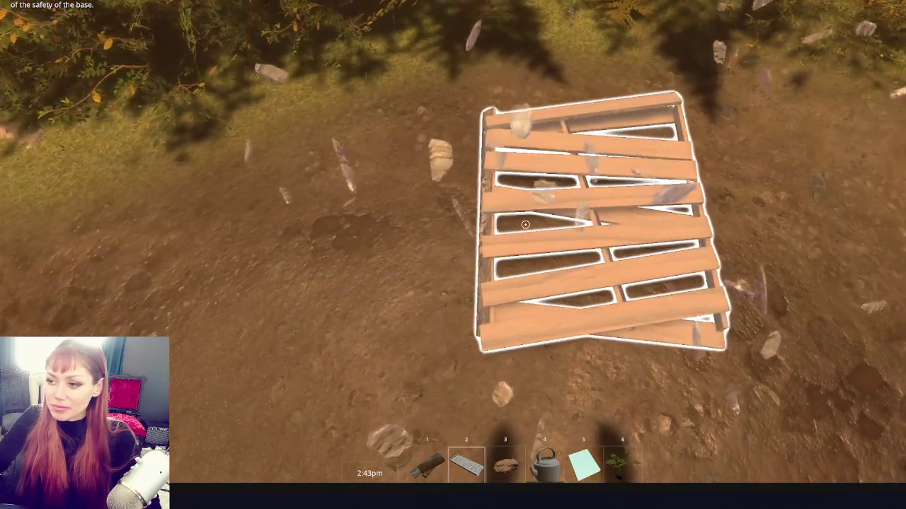
left_click(525, 225)
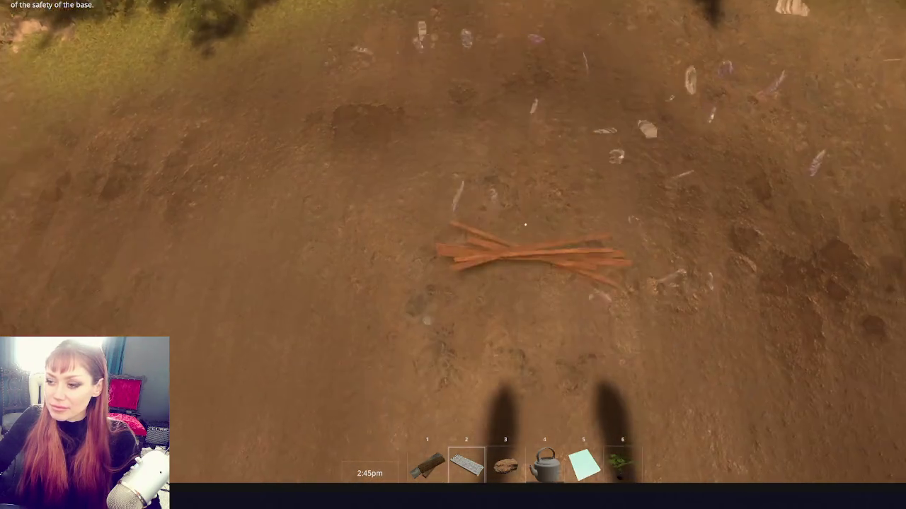
left_click(525, 224)
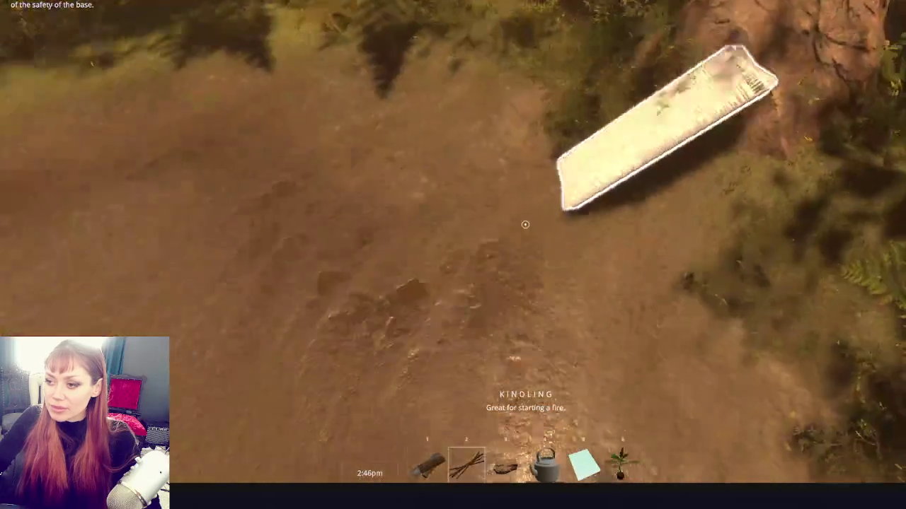
key("Tab")
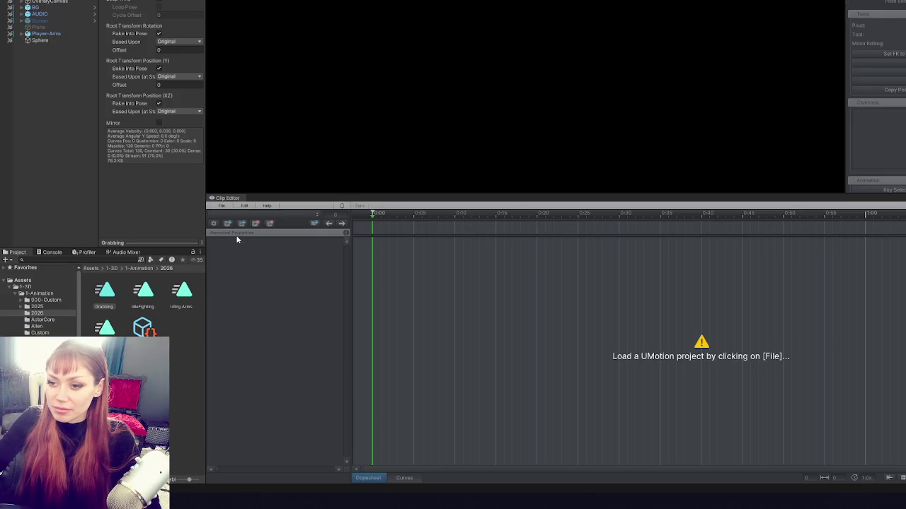
- Reopen the Punching Player Arms project and shift the keys earlier to shorten the clip to 0.68 s
left_click(223, 206)
mouse_move(243, 245)
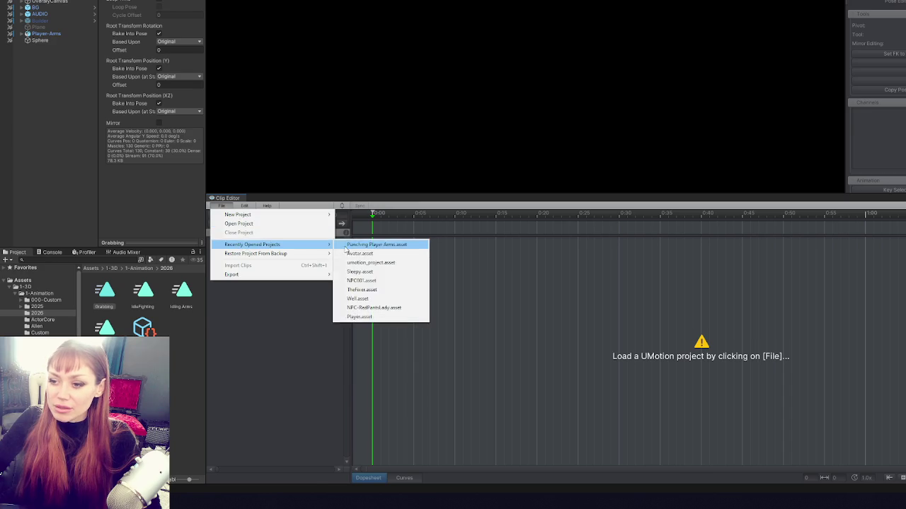
left_click(375, 243)
left_click(43, 34)
left_click_drag(73, 41, 877, 6)
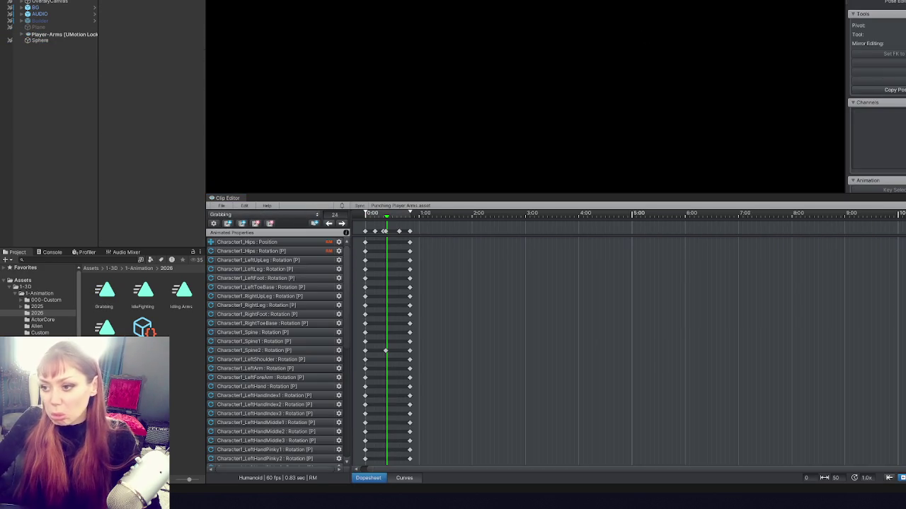
left_click(378, 232)
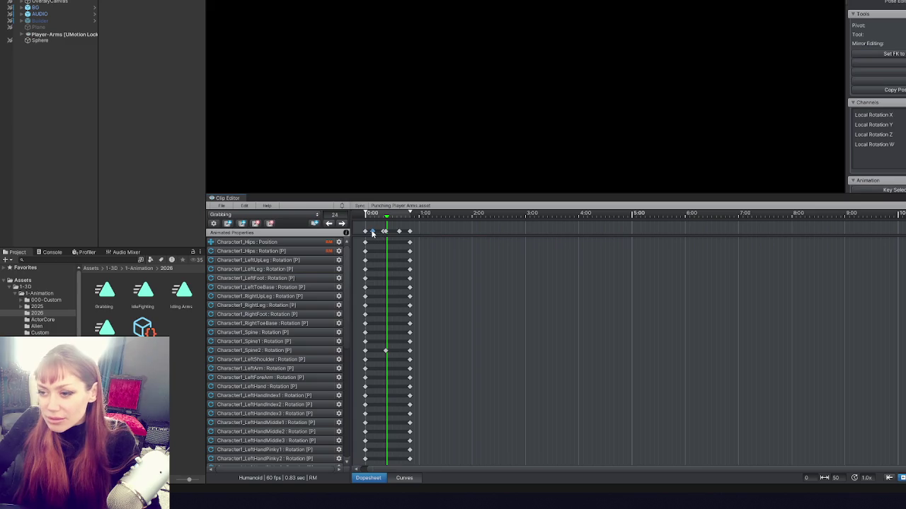
mouse_move(369, 234)
left_mouse_down()
mouse_move(414, 240)
mouse_move(392, 236)
left_mouse_up()
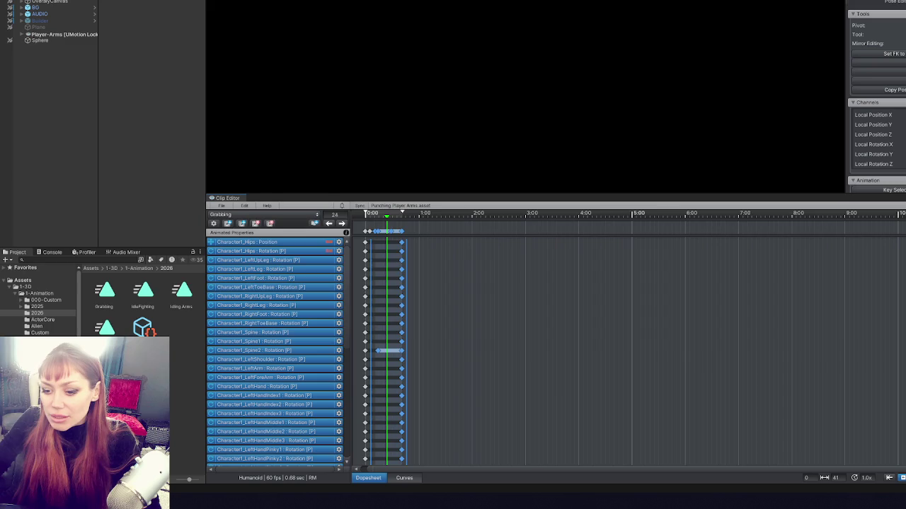
- Shorten the grab wait time in the item script to 0.2 seconds
key("alt+Tab")
key("BackSpace")
type("2")
left_click(194, 154)
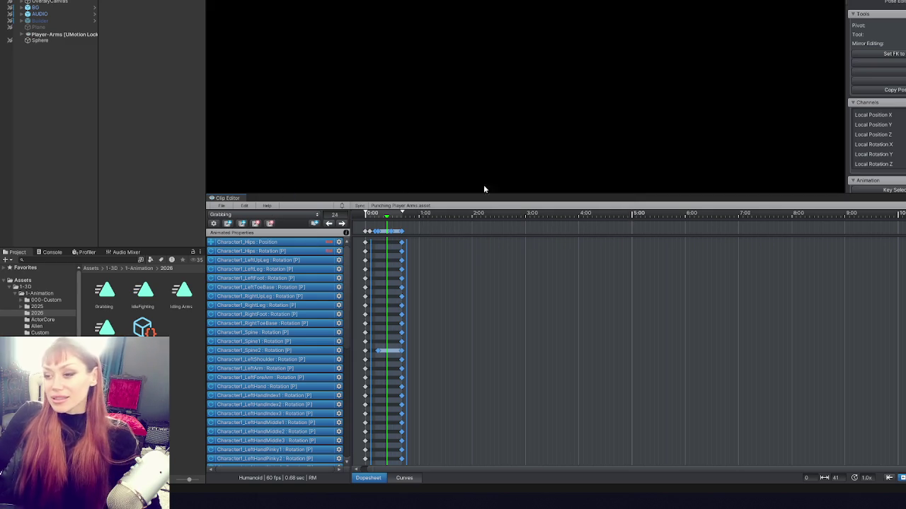
- Delete the old Grabbing asset and export the current clip again
left_click(104, 292)
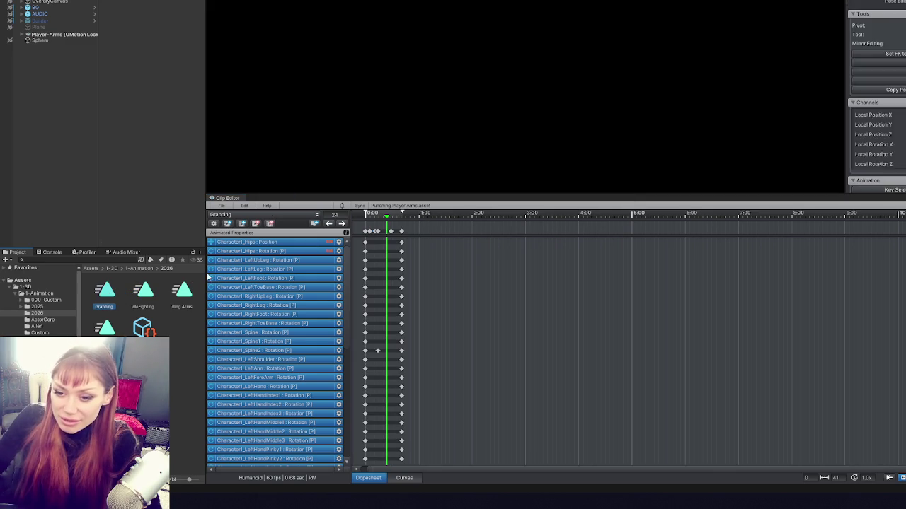
key("Delete")
key("Return")
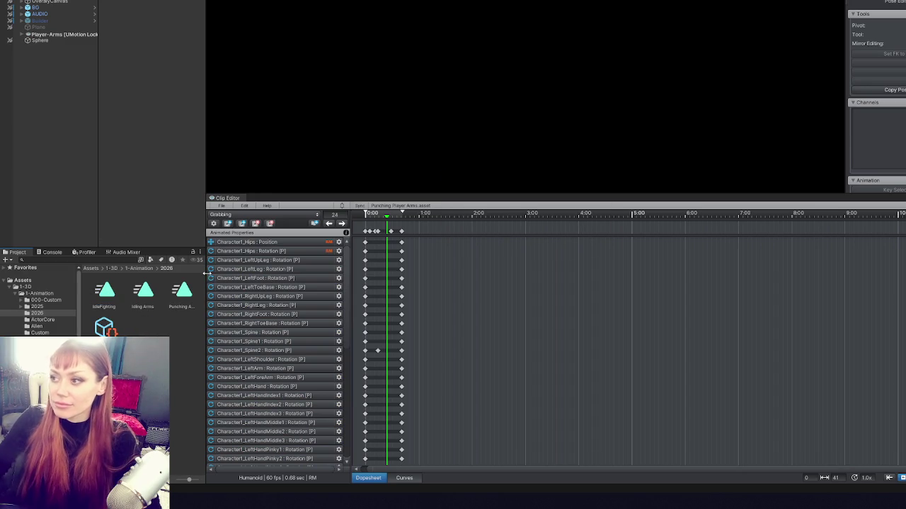
left_click(222, 205)
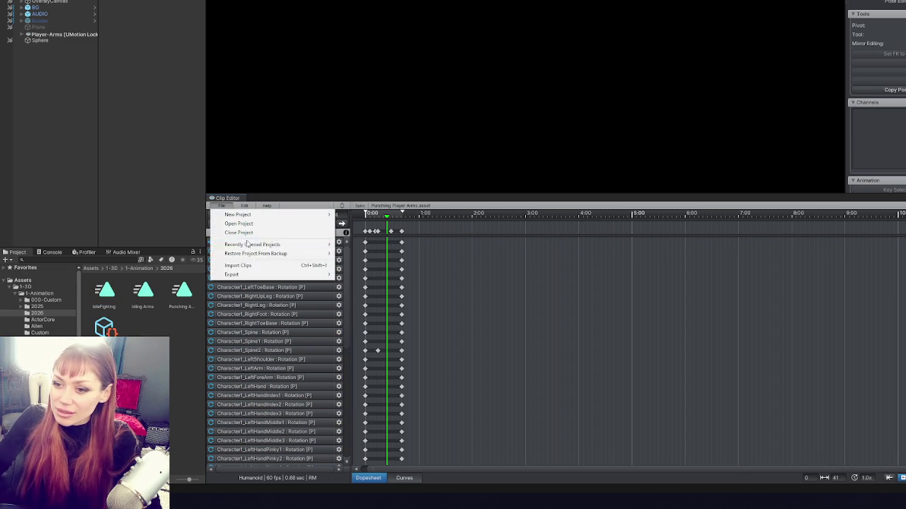
left_click(367, 275)
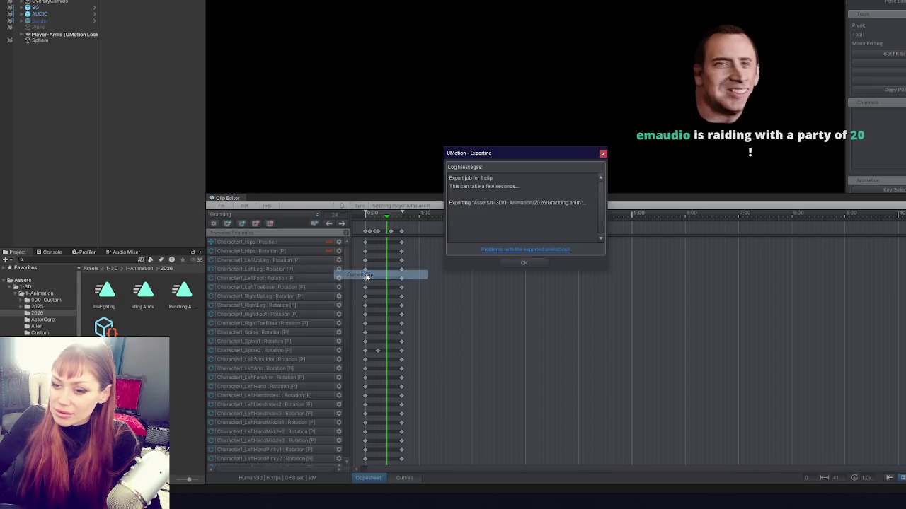
left_click(521, 261)
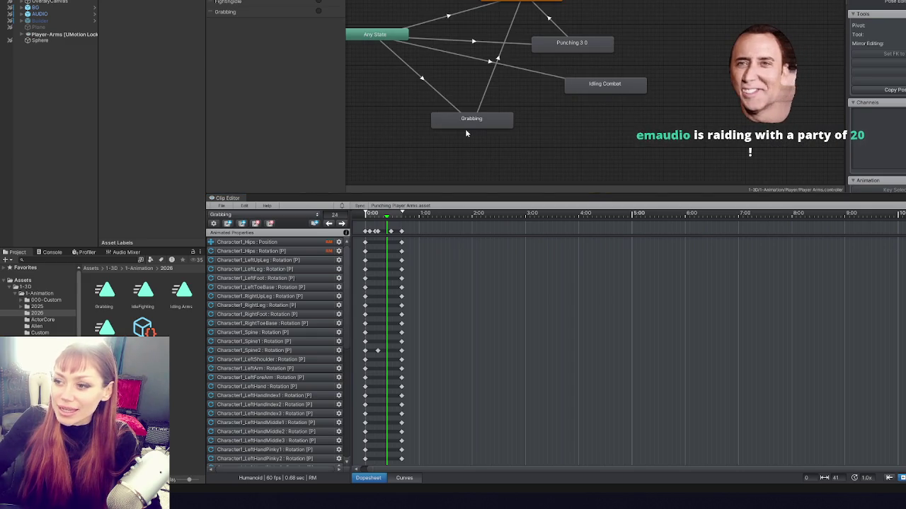
- Restore the accidentally deleted Grabbing state and bake the clip's Root Transform Position (XZ) into pose
left_click(468, 123)
key("Delete")
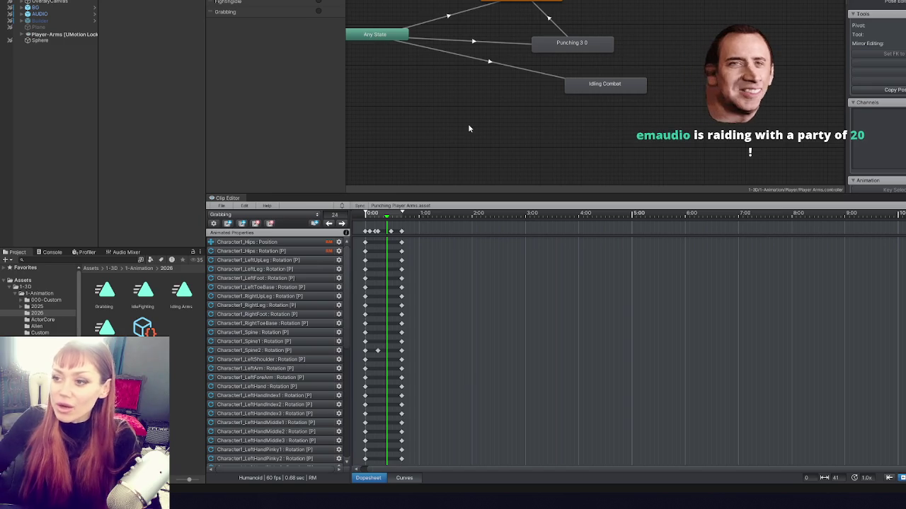
key("ctrl+z")
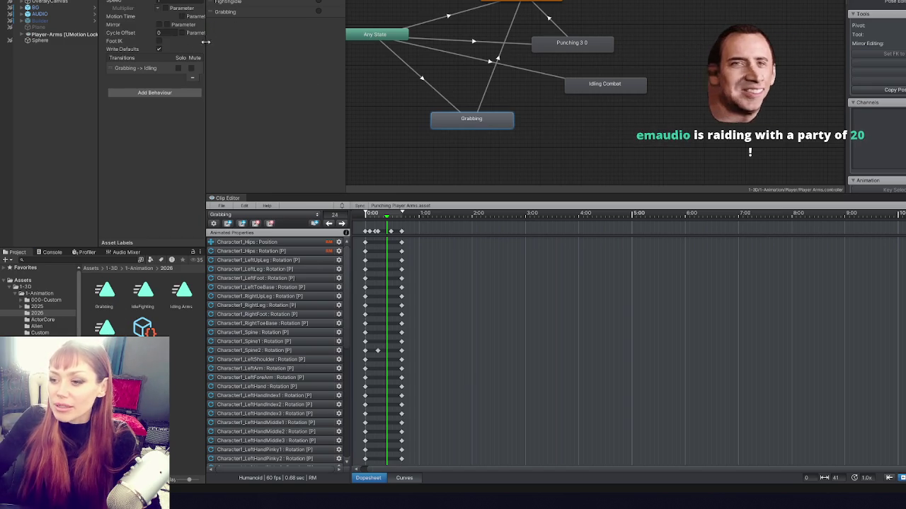
double_click(460, 123)
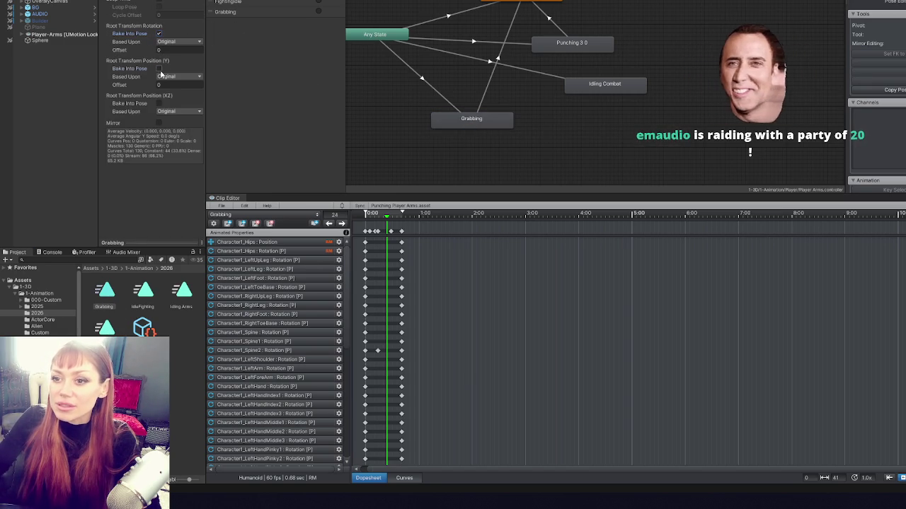
left_click(159, 104)
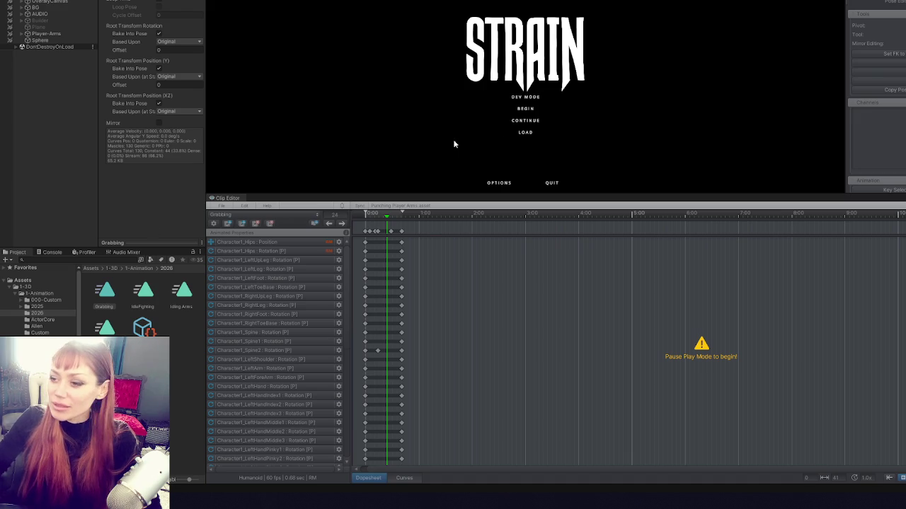
- Start the Strain game in DEV MODE and strike the outlined rock until it breaks
key("shift+space")
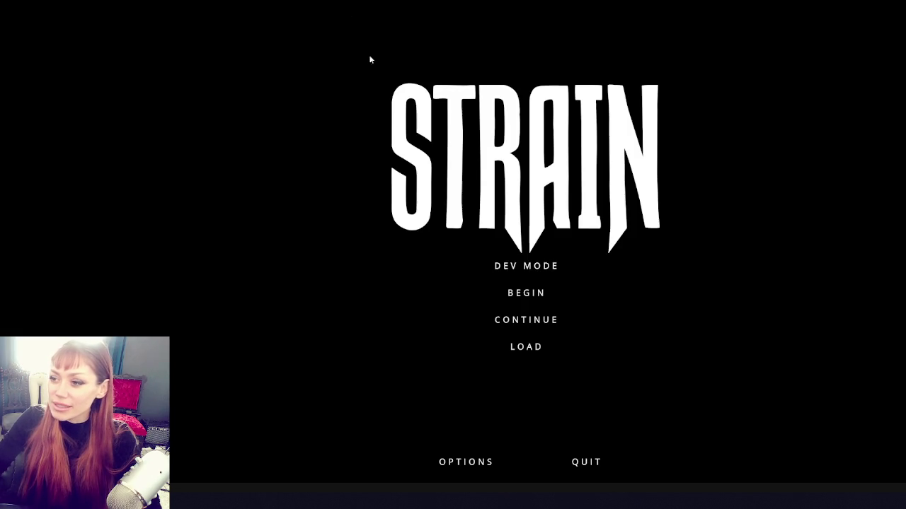
left_click(536, 265)
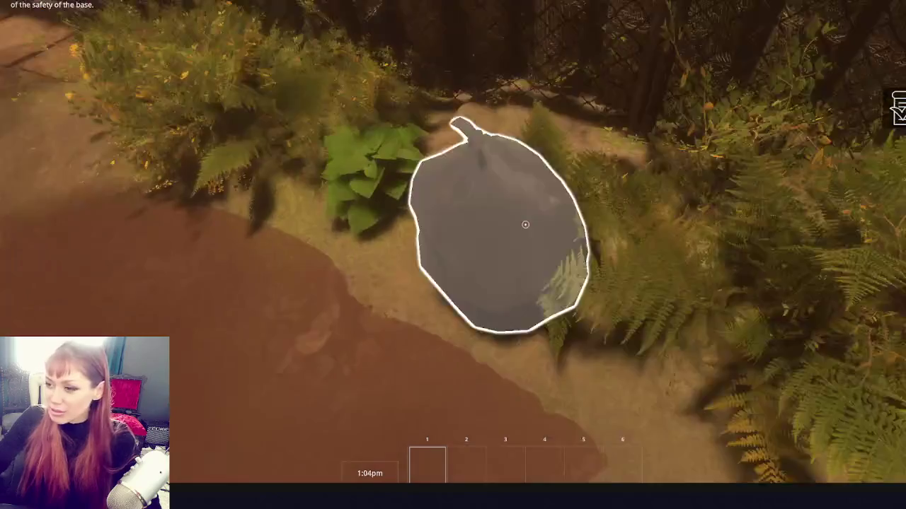
left_click(525, 224)
left_click(525, 224)
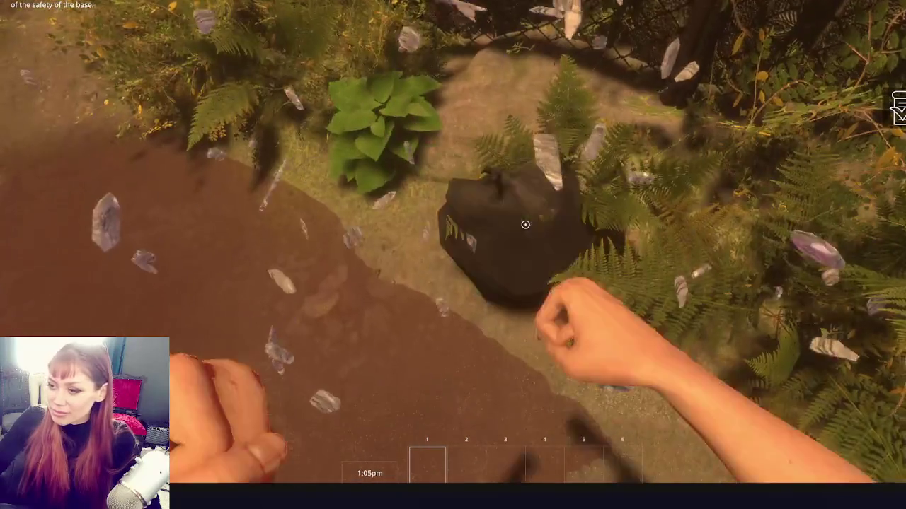
left_click(525, 224)
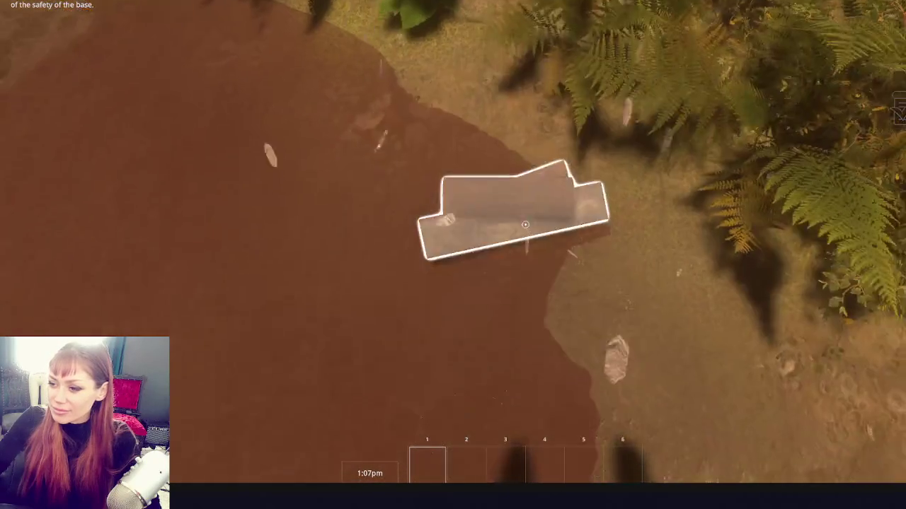
- Pick up the scrap wood plank, rock, plant, yellow paper and kettle to test the grab
key("e")
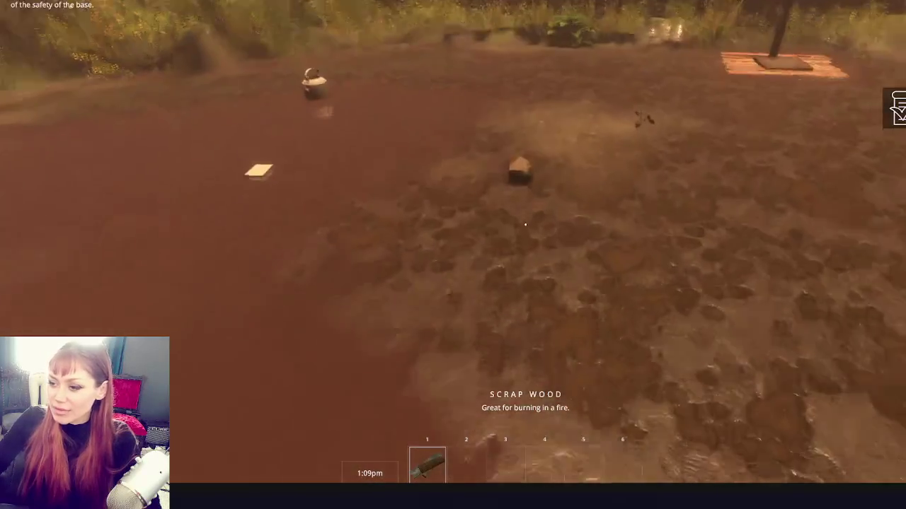
key("e")
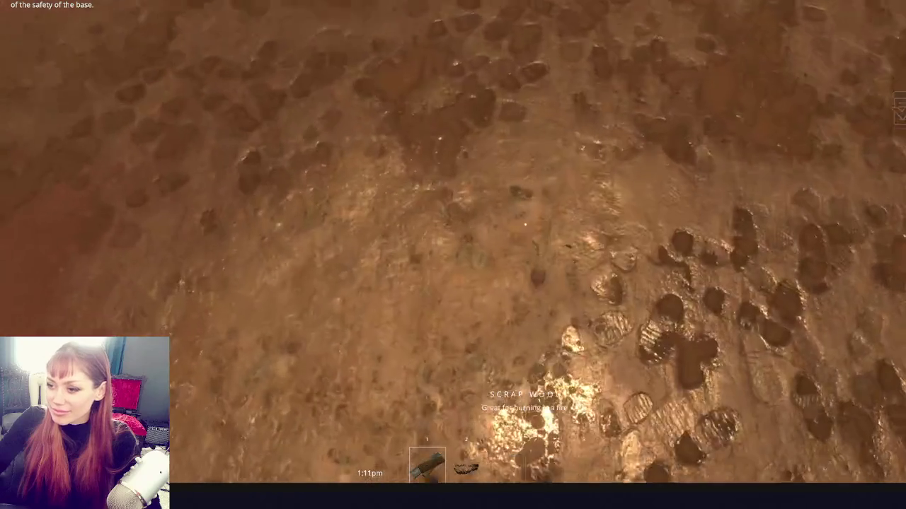
key("e")
key("e")
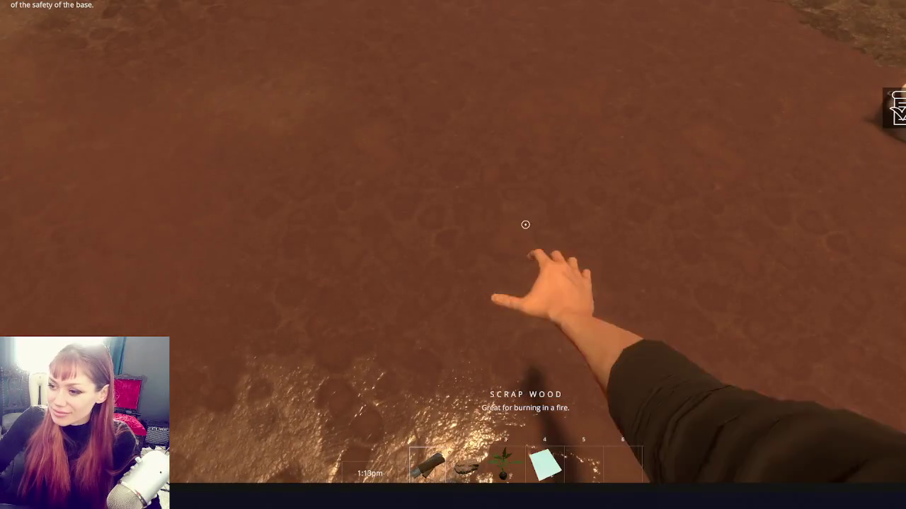
key("e")
key("w")
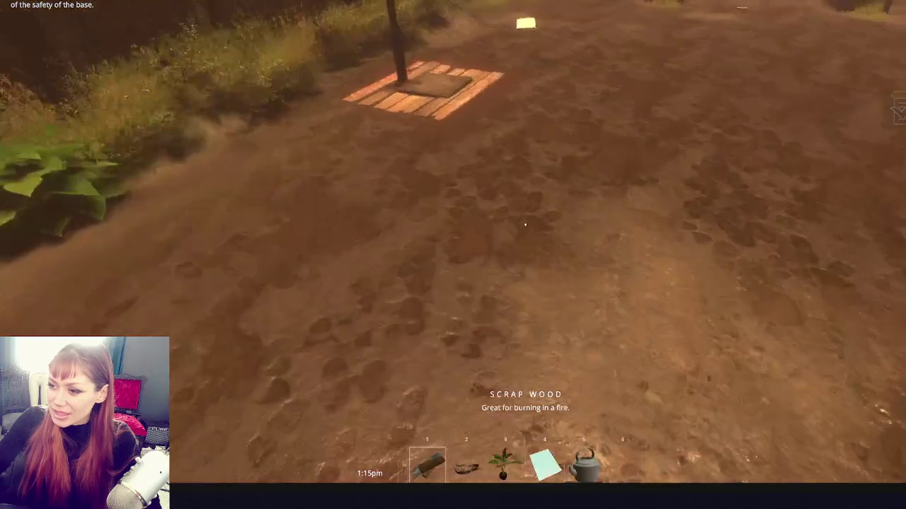
key("e")
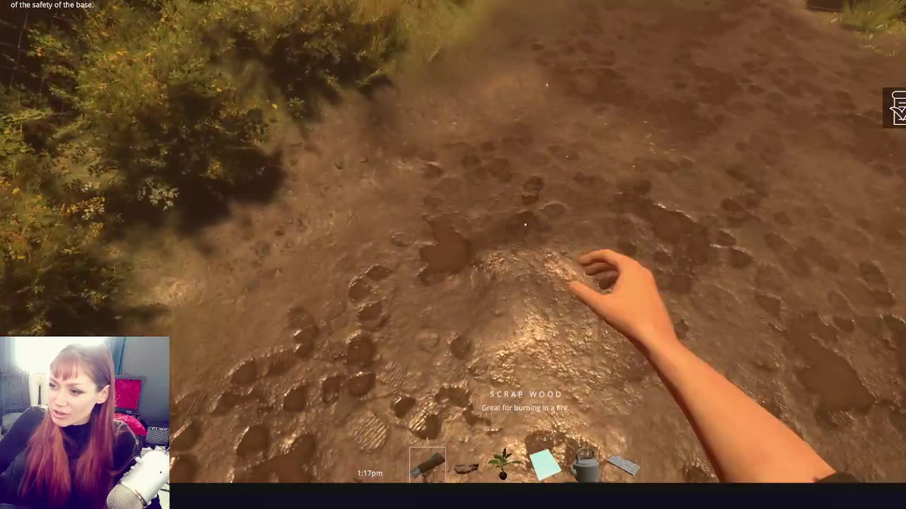
key("e")
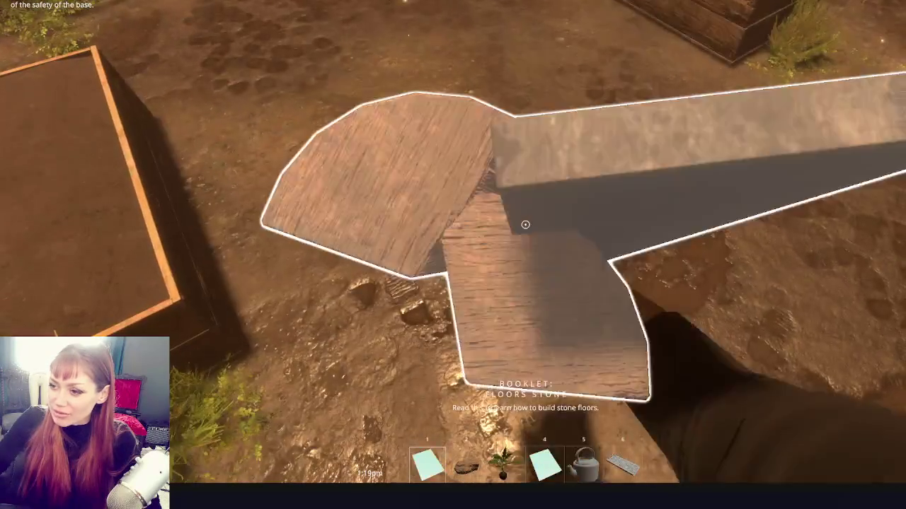
key("Tab")
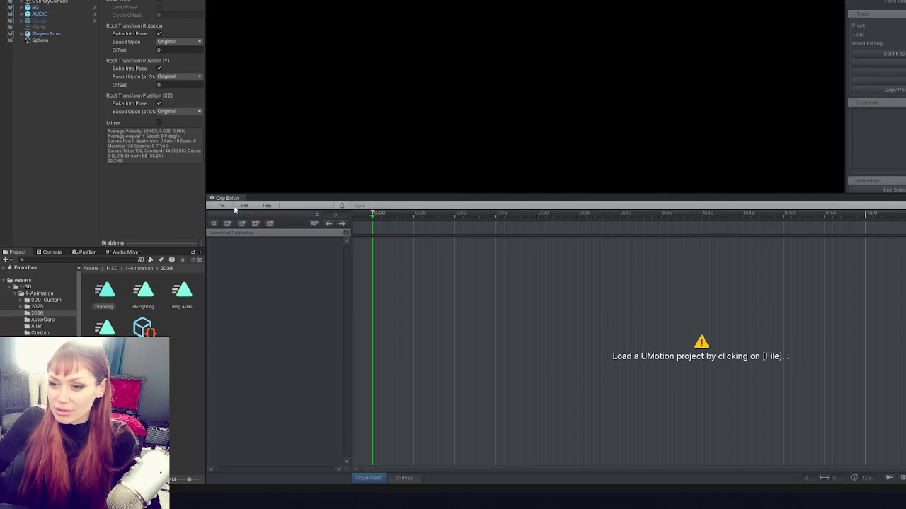
- Reload the recent Grabbing animation project from UMotion's Recent Projects list
left_click(222, 206)
mouse_move(254, 245)
left_click(374, 245)
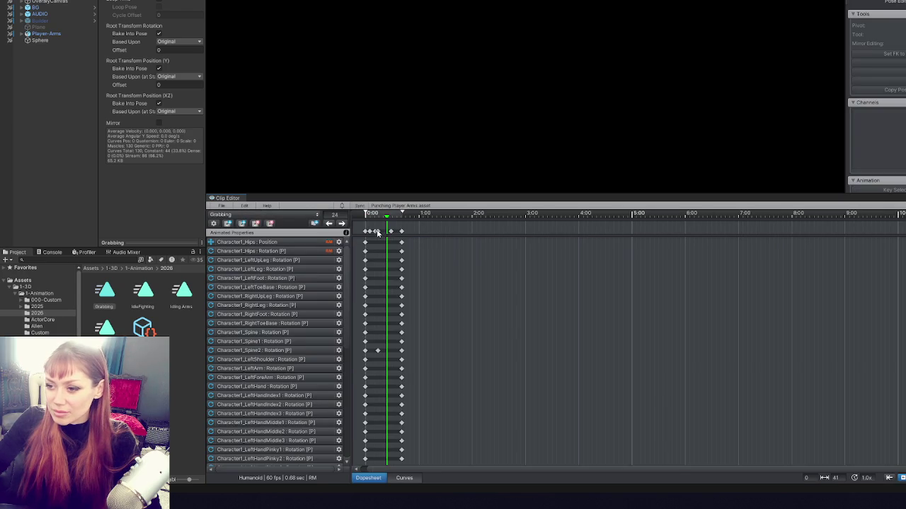
- Stretch the Grabbing clip to 0.95 s by moving the final key column later and retiming an early key
left_click_drag(377, 232, 382, 234)
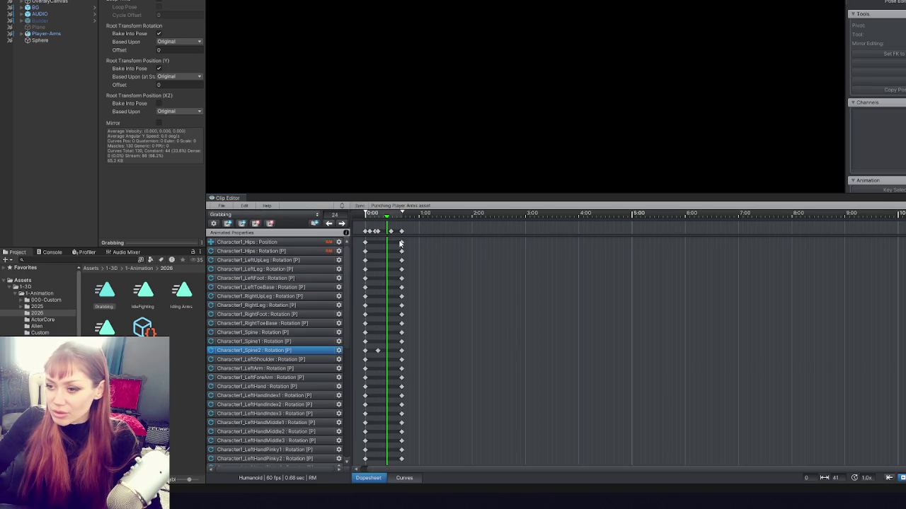
left_click_drag(400, 234, 416, 234)
left_click(405, 233)
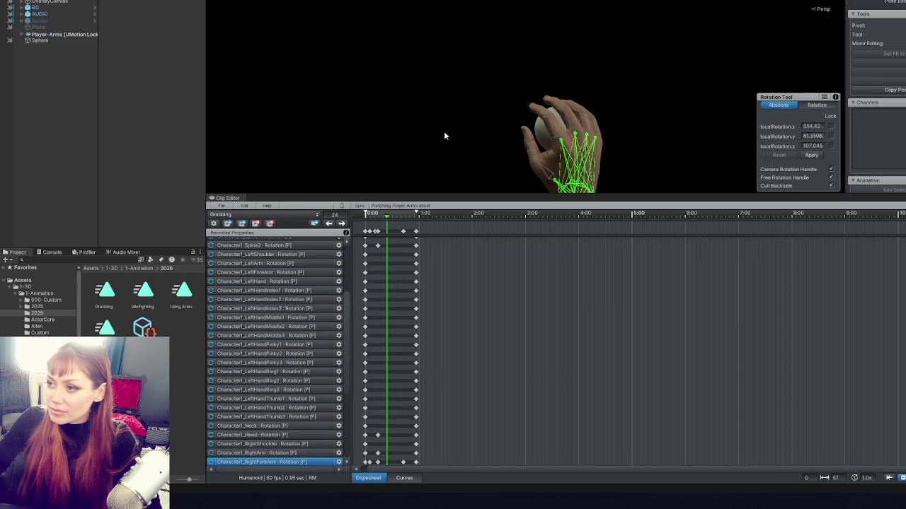
key("f")
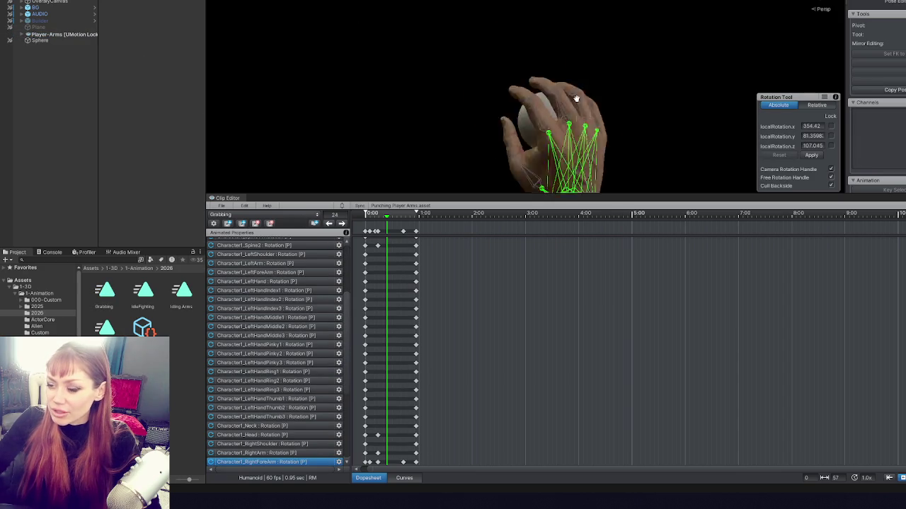
mouse_move(377, 231)
left_mouse_down()
mouse_move(397, 232)
mouse_move(386, 235)
left_mouse_up()
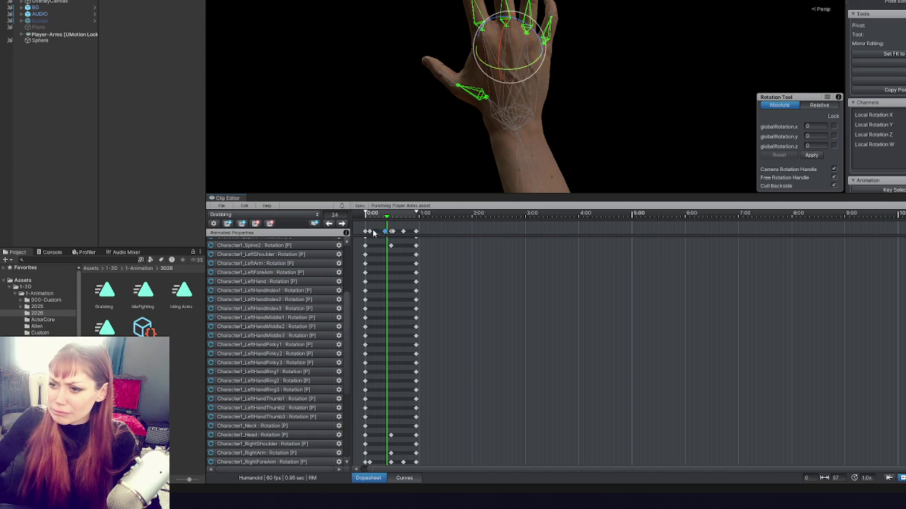
- Step through the early reach keyframes and nudge the selected key to a later frame
left_click(373, 232)
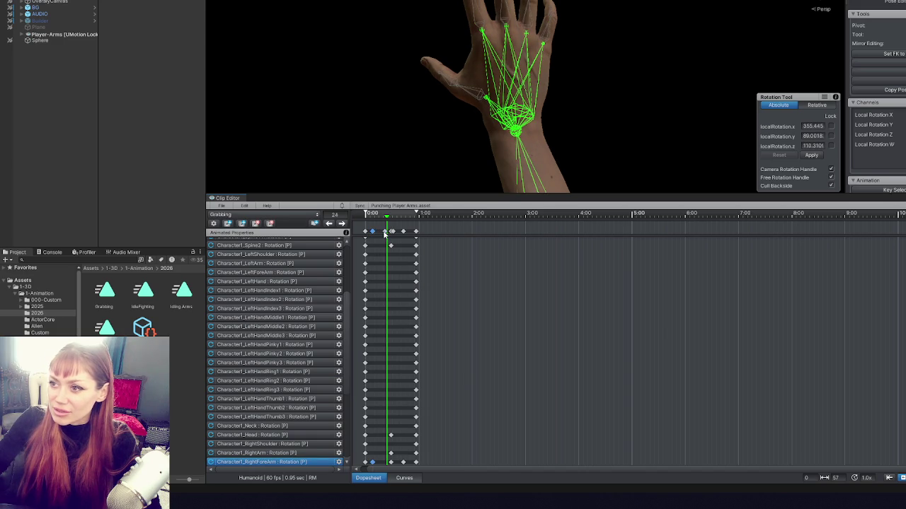
scroll(435, 155, "down", 5)
left_click_drag(510, 125, 453, 141)
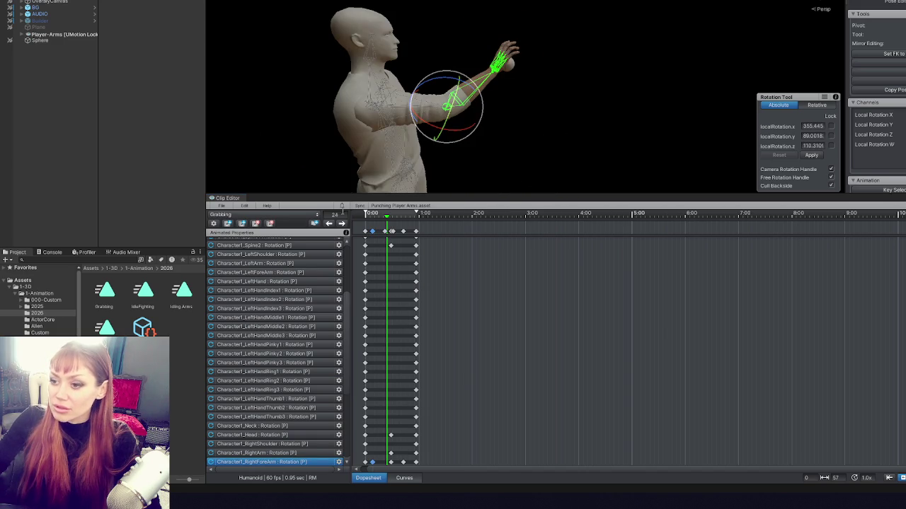
left_click(356, 221)
left_click(346, 224)
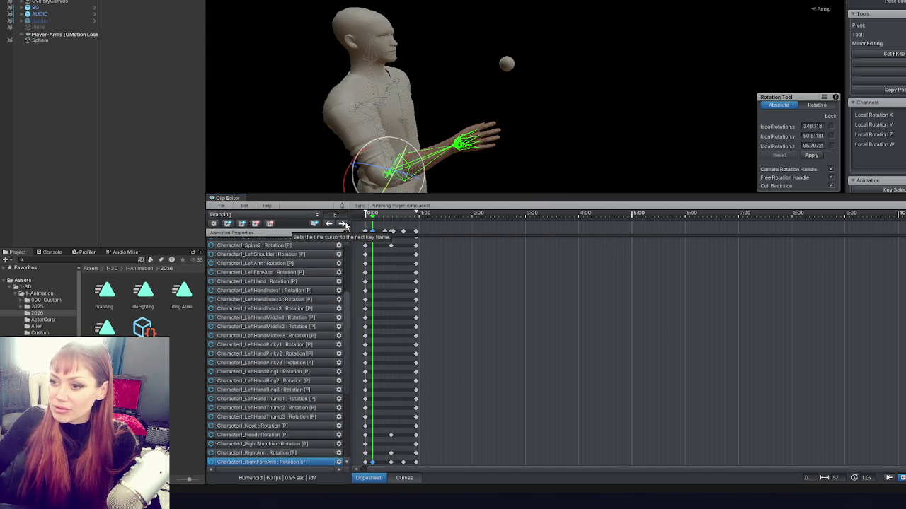
left_click(345, 223)
left_click(385, 232)
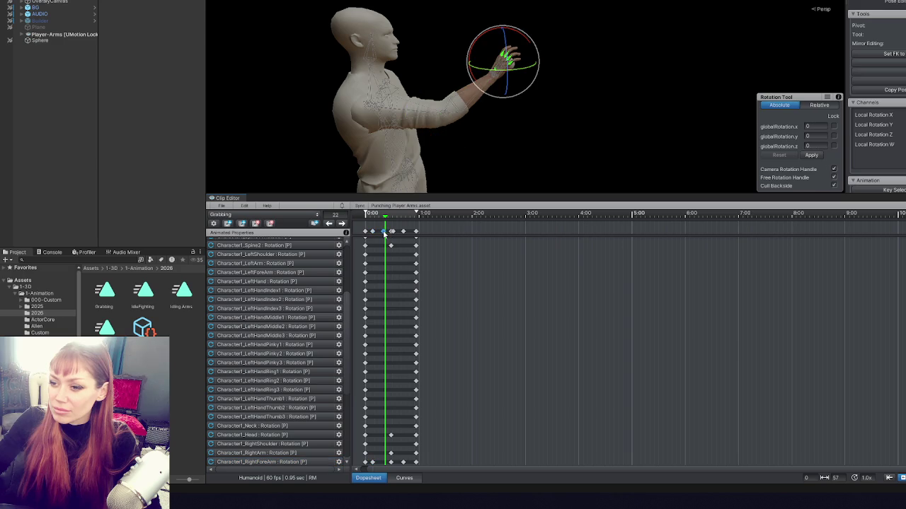
left_click(342, 223)
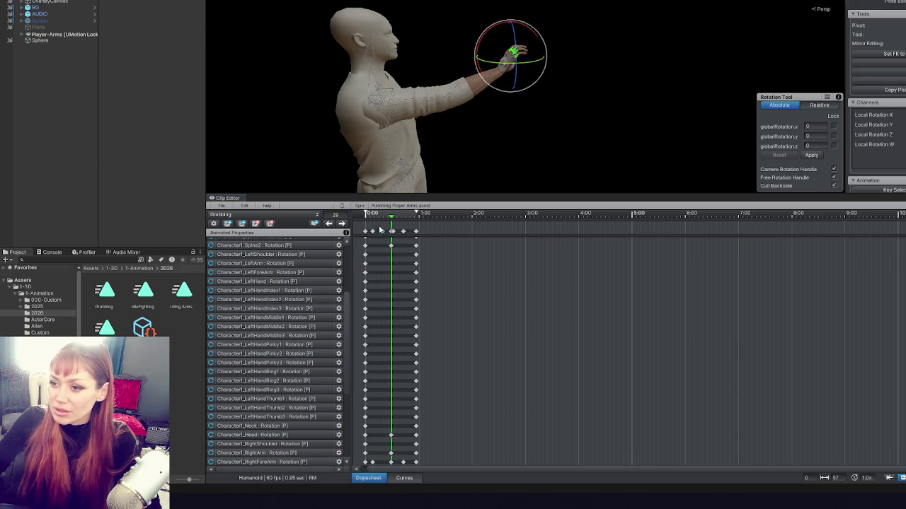
scroll(479, 113, "up", 3)
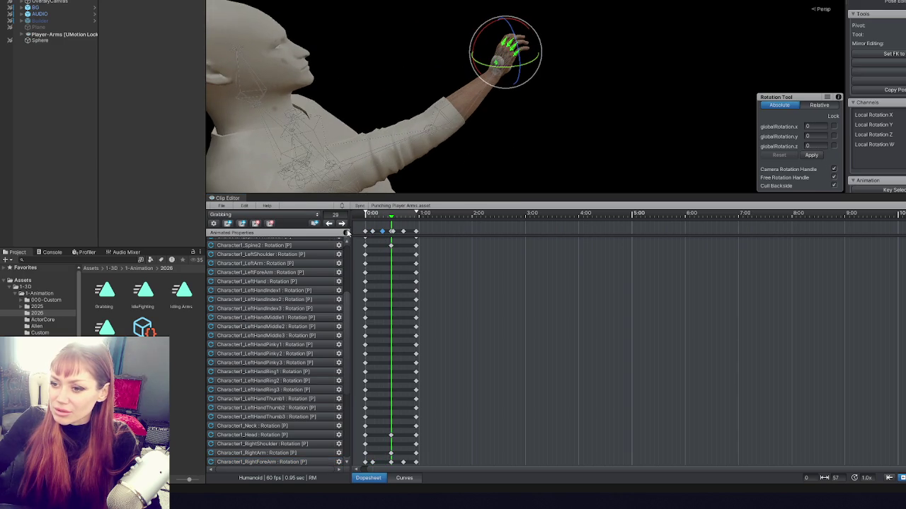
left_click(330, 224)
left_click(342, 224)
left_click_drag(391, 232, 384, 235)
- Shift the grip keyframe so the hand closes on the sphere, then play the clip
left_click(341, 224)
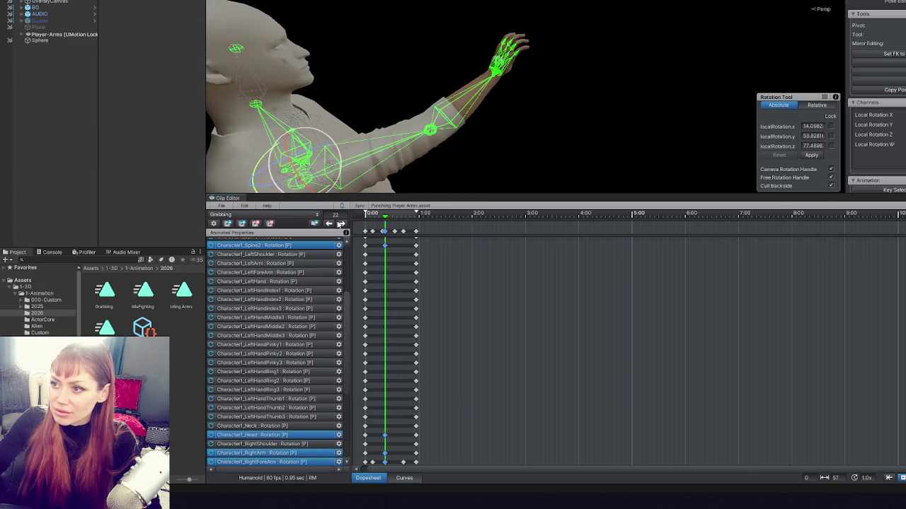
left_click(330, 224)
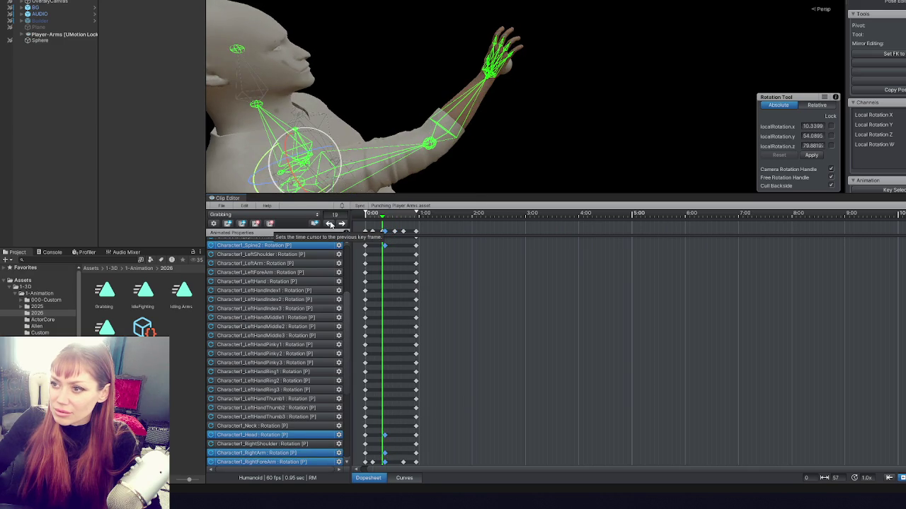
left_click(341, 225)
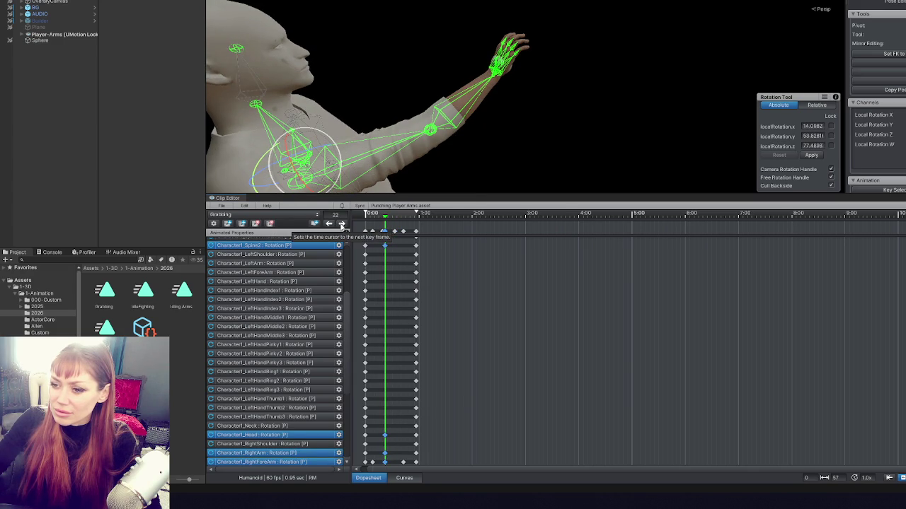
left_click_drag(460, 156, 515, 169)
left_click(329, 225)
left_click(343, 224)
left_click(328, 224)
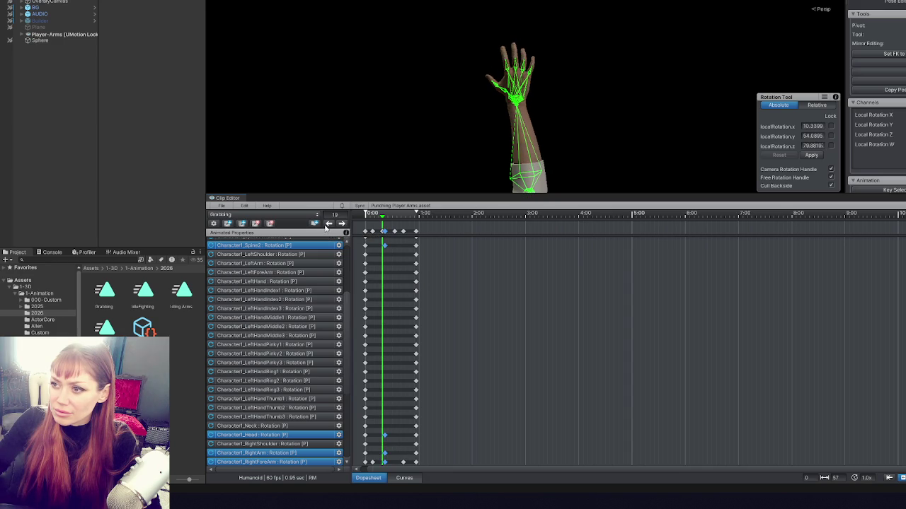
left_click(343, 225)
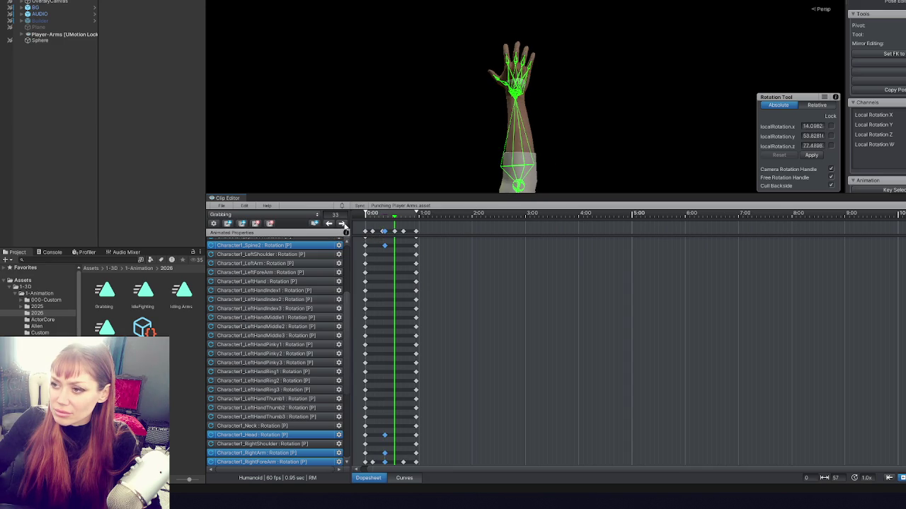
left_click_drag(396, 232, 400, 232)
left_click(329, 224)
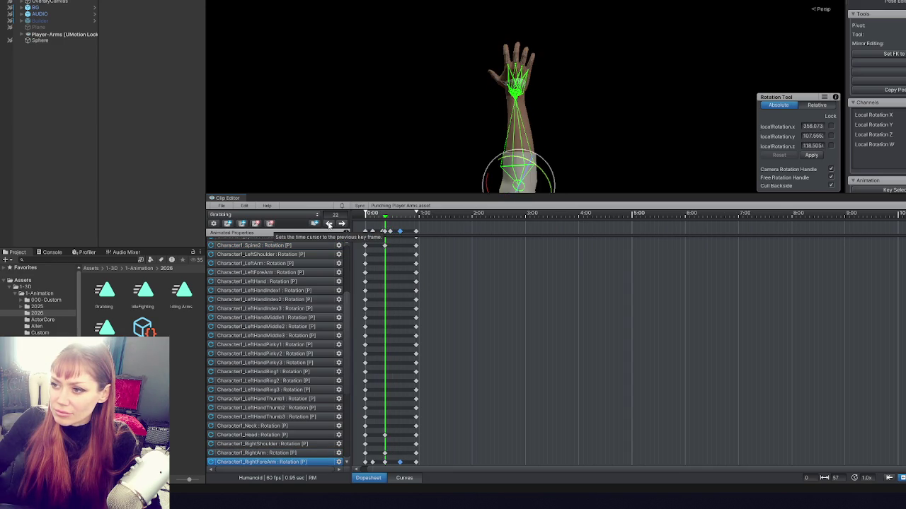
left_click(329, 224)
key("space")
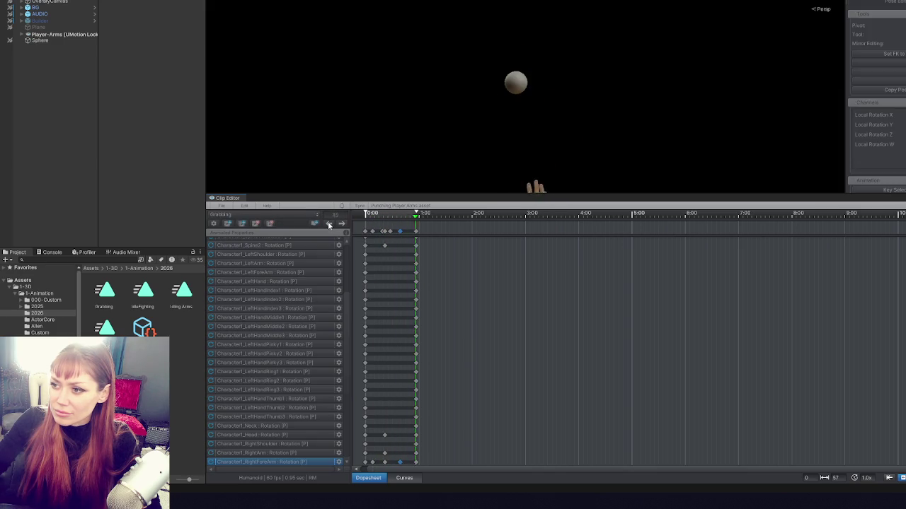
key("space")
left_click_drag(470, 99, 448, 112)
key("space")
key("space")
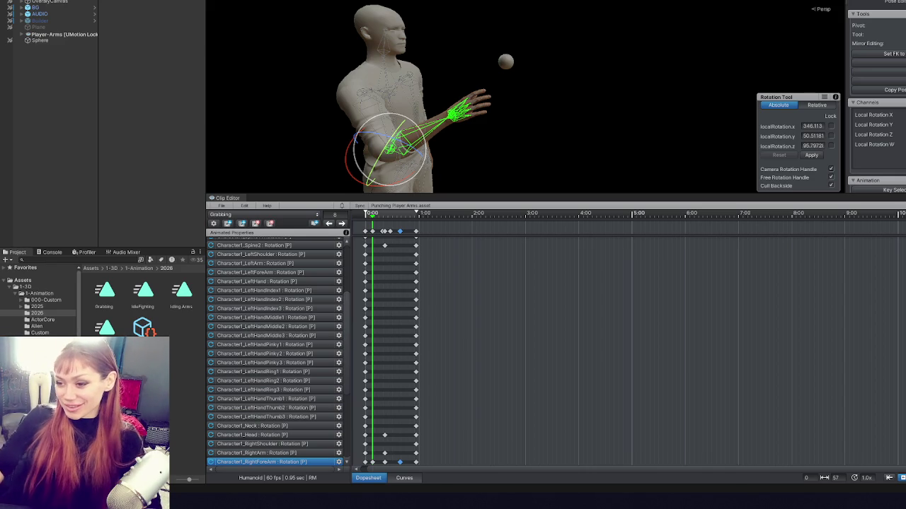
scroll(427, 52, "up", 5)
left_click_drag(535, 34, 329, 225)
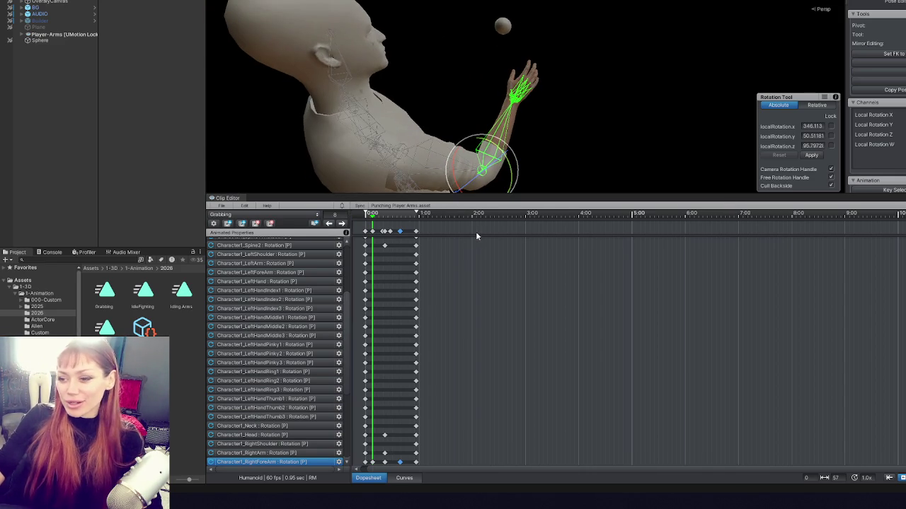
key("Delete")
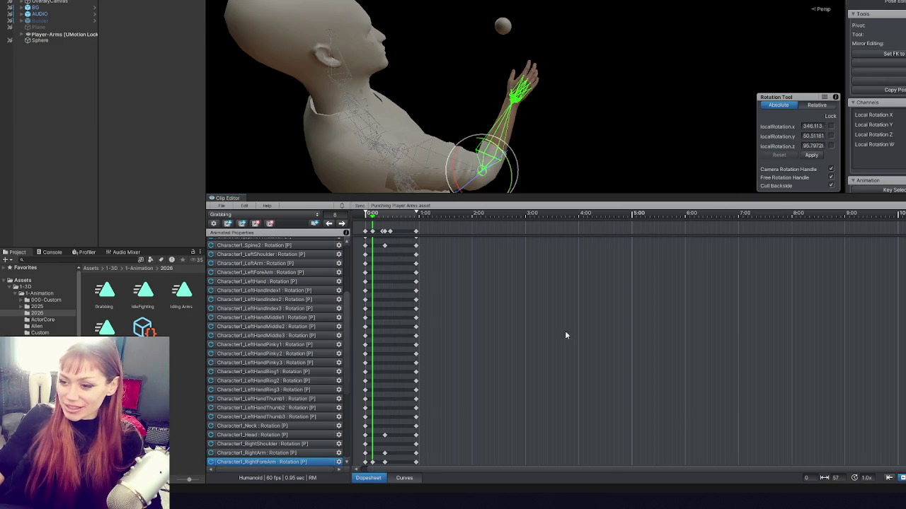
mouse_move(372, 214)
left_mouse_down()
mouse_move(387, 214)
mouse_move(347, 222)
left_mouse_up()
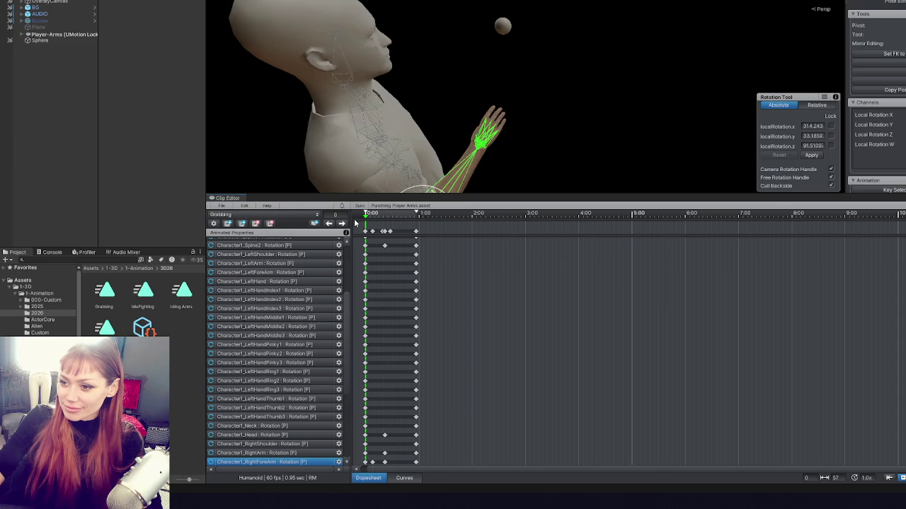
left_click_drag(486, 61, 480, 99)
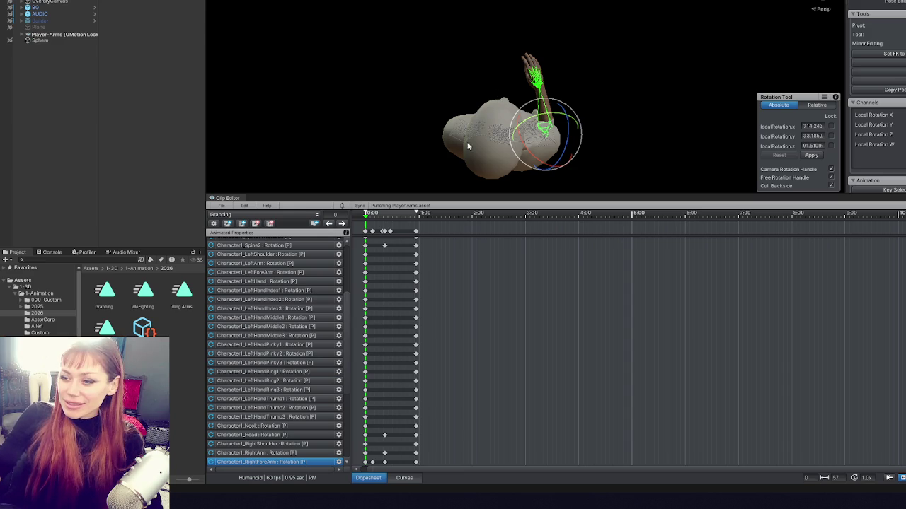
key("space")
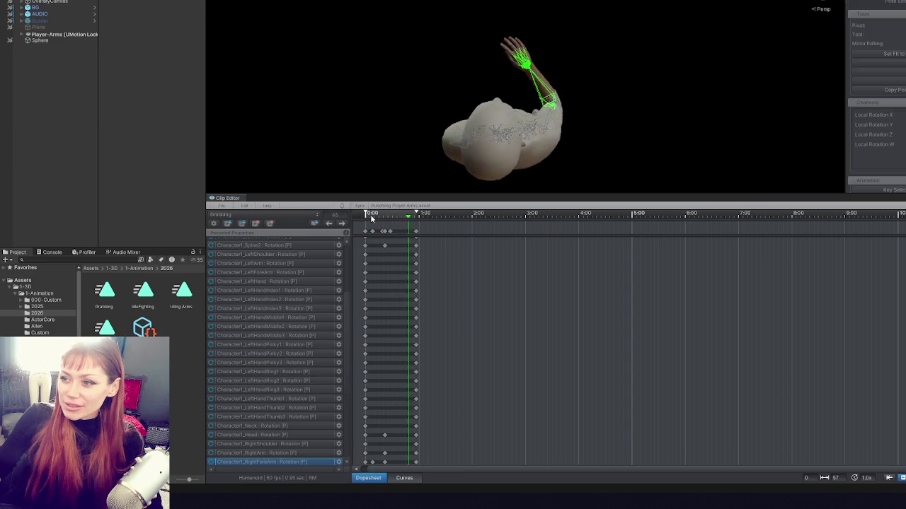
key("space")
mouse_move(370, 218)
left_mouse_down()
mouse_move(386, 218)
mouse_move(365, 218)
mouse_move(375, 218)
left_mouse_up()
key("space")
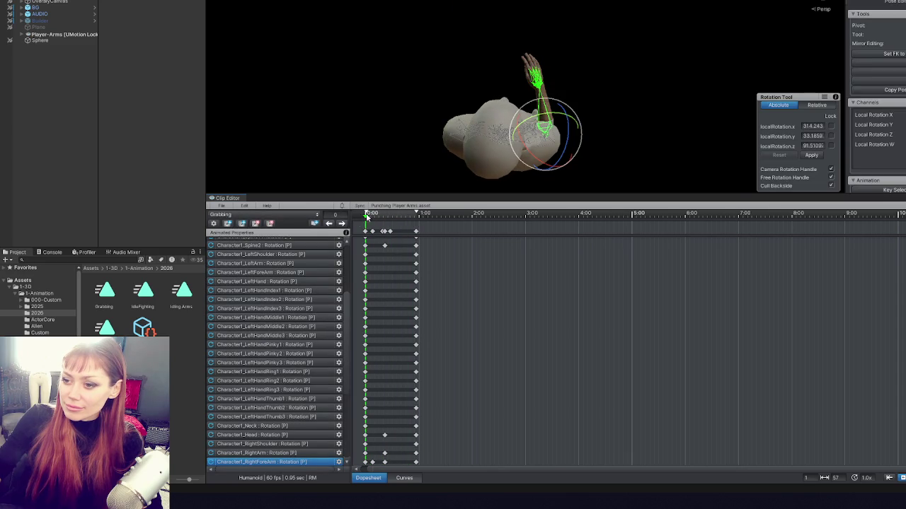
left_click(342, 223)
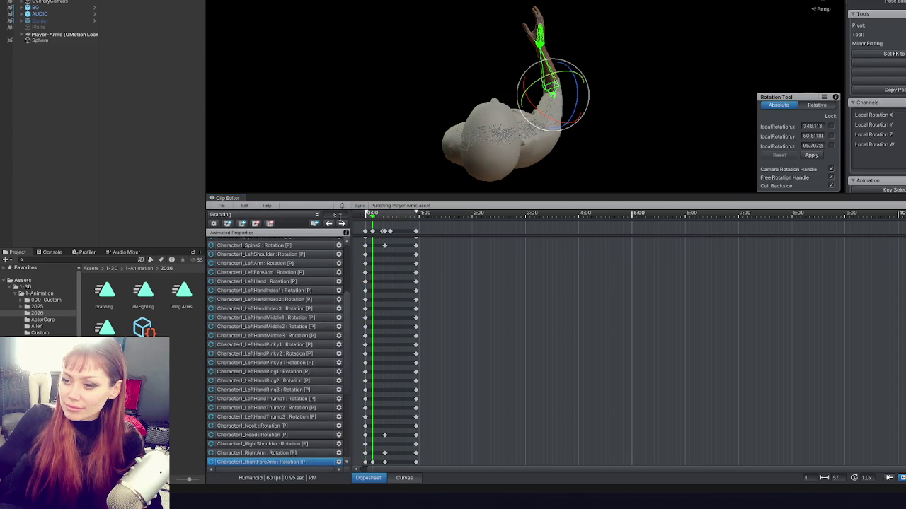
left_click(331, 223)
left_click(342, 224)
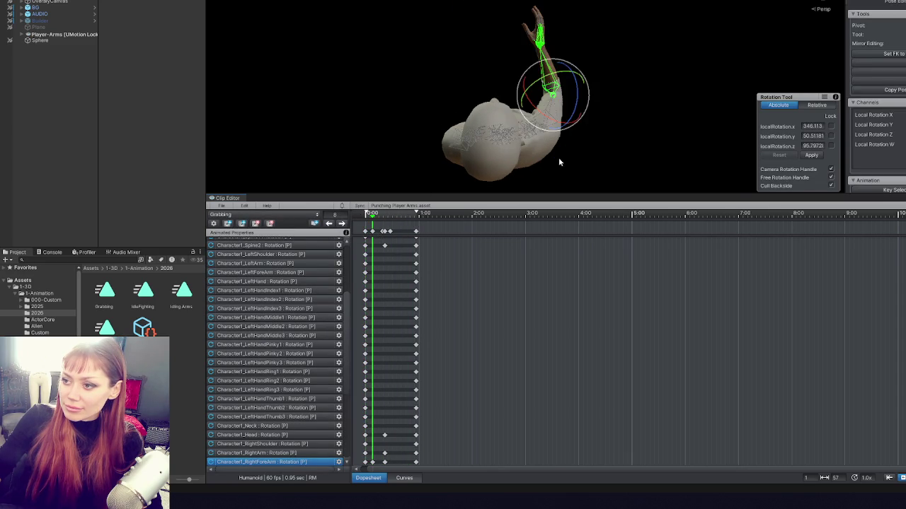
left_click(561, 154)
mouse_move(566, 129)
left_mouse_down()
mouse_move(566, 157)
mouse_move(549, 144)
left_mouse_up()
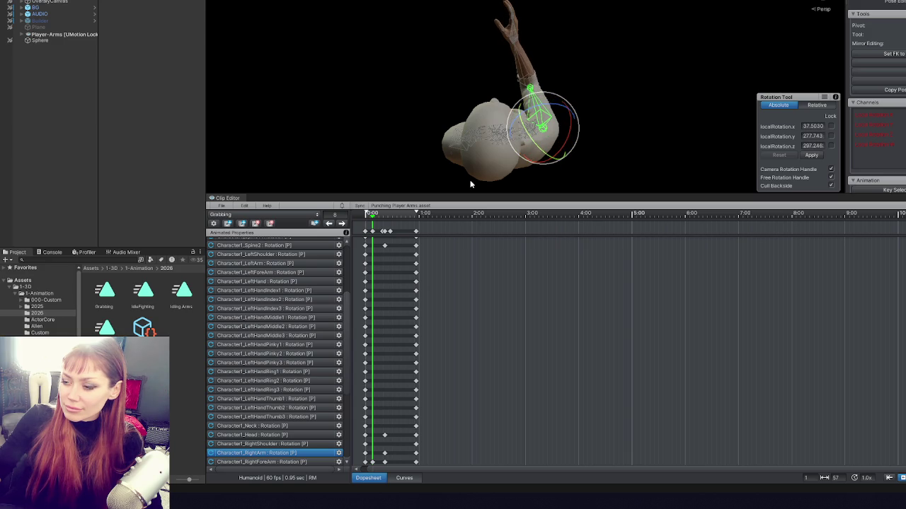
left_click(329, 223)
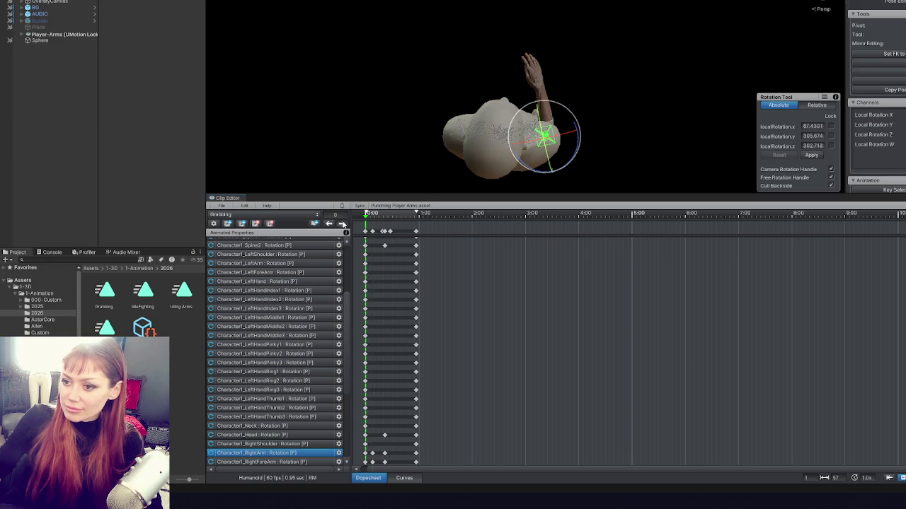
left_click(342, 223)
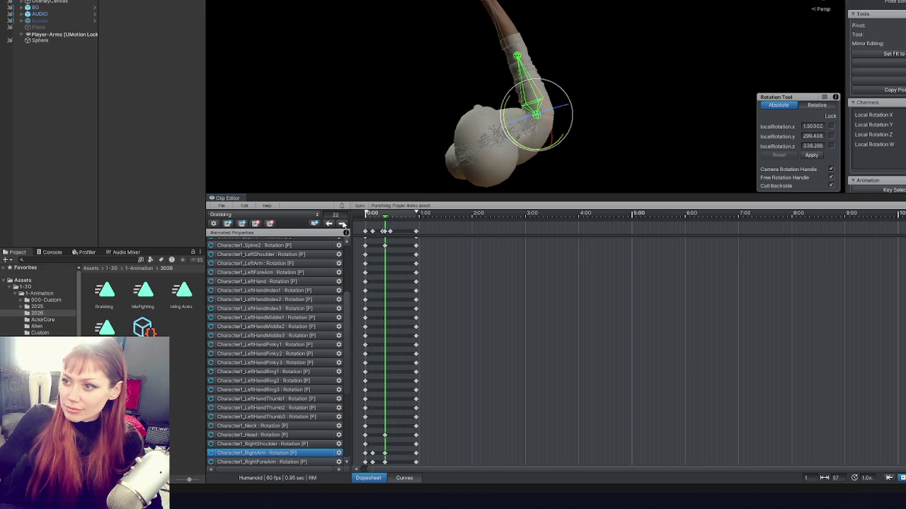
left_click(331, 224)
left_click(342, 223)
left_click(329, 224)
left_click(342, 224)
left_click(341, 223)
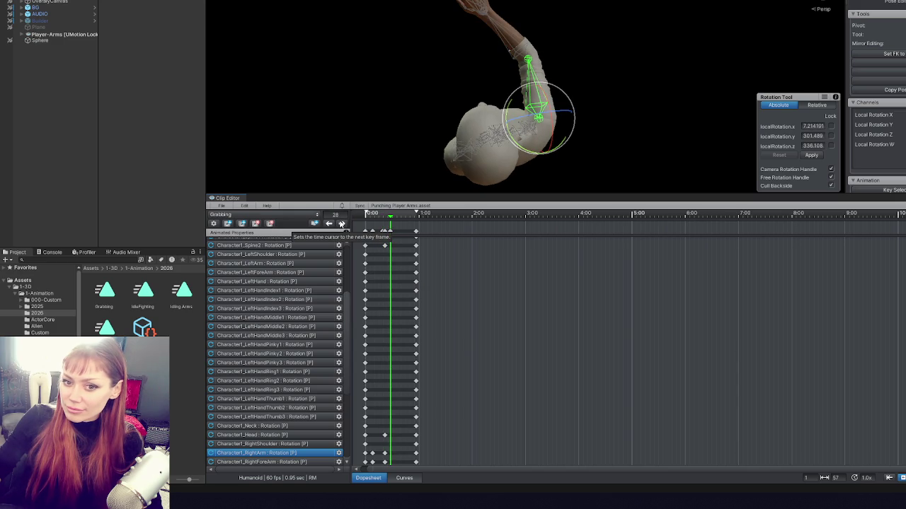
left_click(328, 224)
left_click(329, 223)
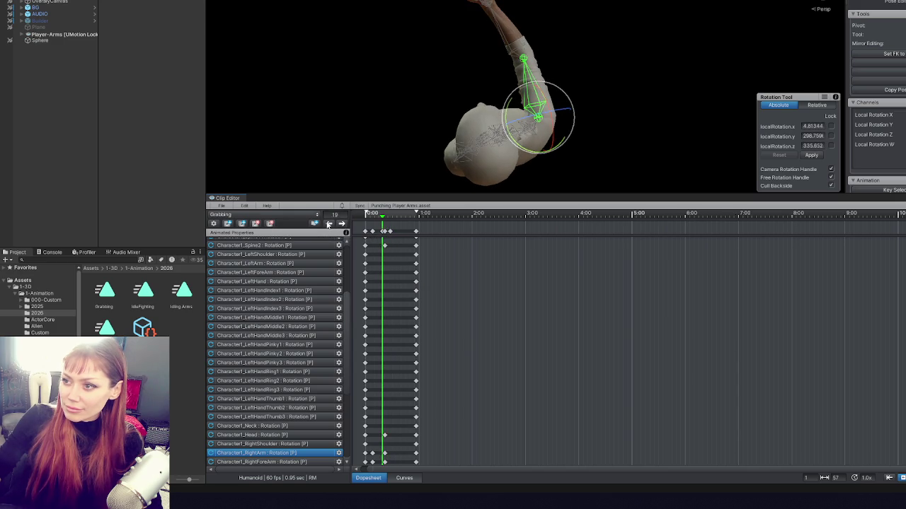
left_click(508, 51)
scroll(438, 348, "up", 1)
scroll(434, 347, "down", 1)
left_click_drag(396, 196, 396, 24)
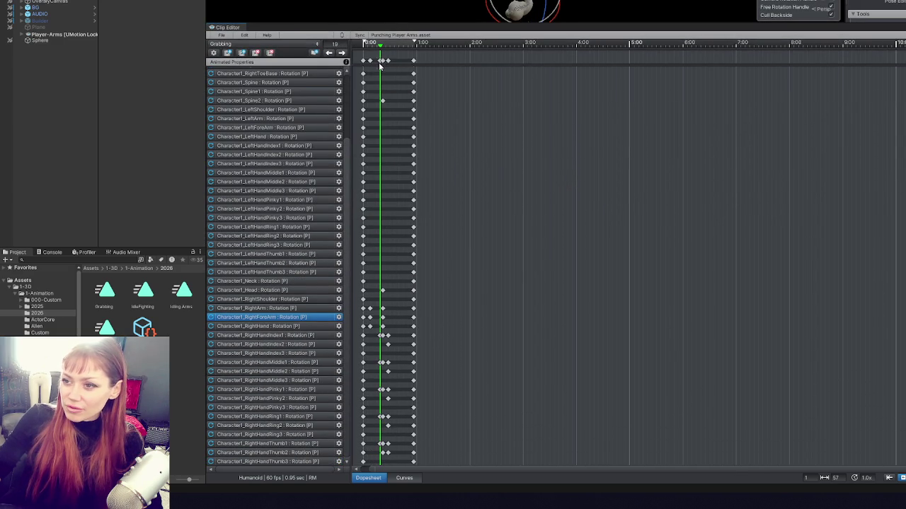
- Inspect the RightHandIndex1, Thumb1, Ring1, Pinky1 and Middle1 finger keys at frame 19
left_click(342, 54)
left_click(328, 54)
left_click(381, 335)
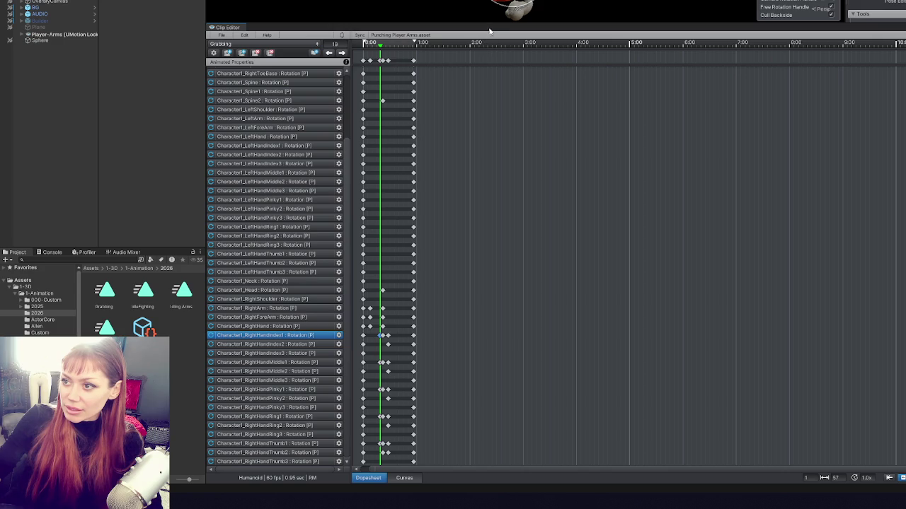
left_click_drag(491, 24, 508, 172)
scroll(356, 311, "up", 1)
scroll(316, 429, "down", 5)
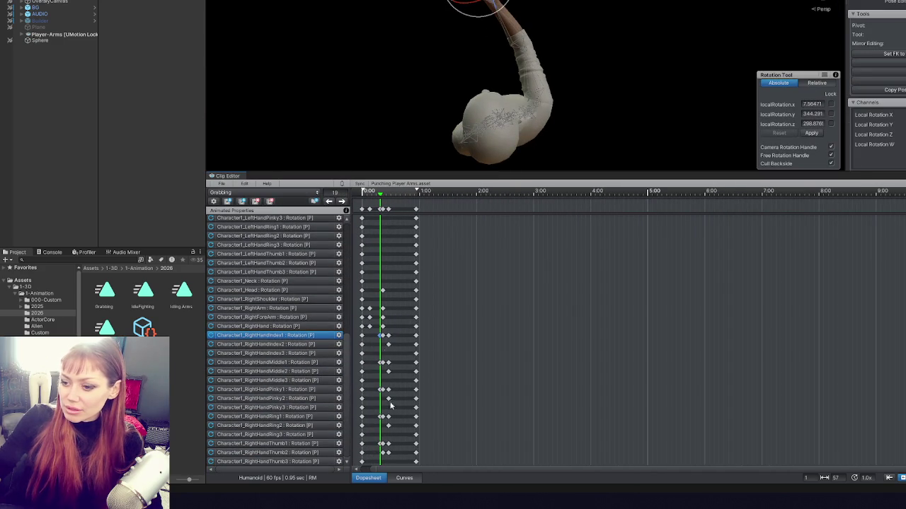
left_click(380, 443)
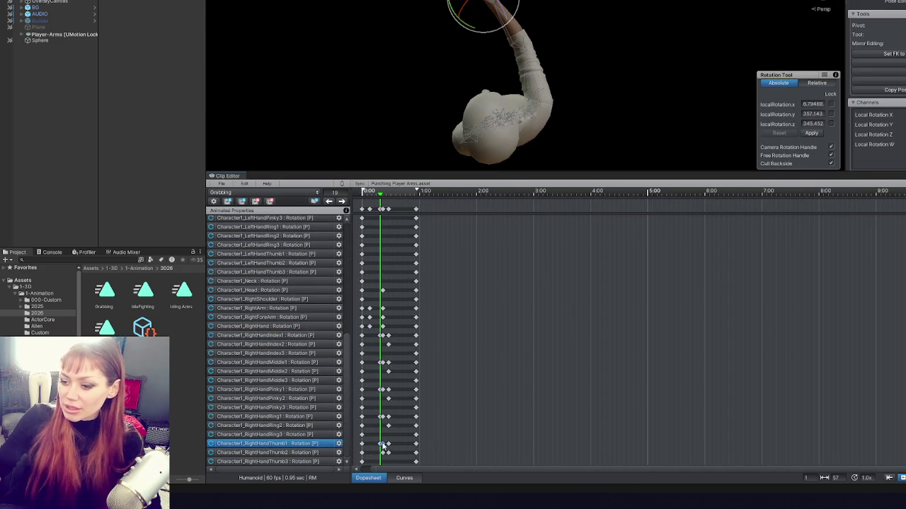
left_click(382, 417)
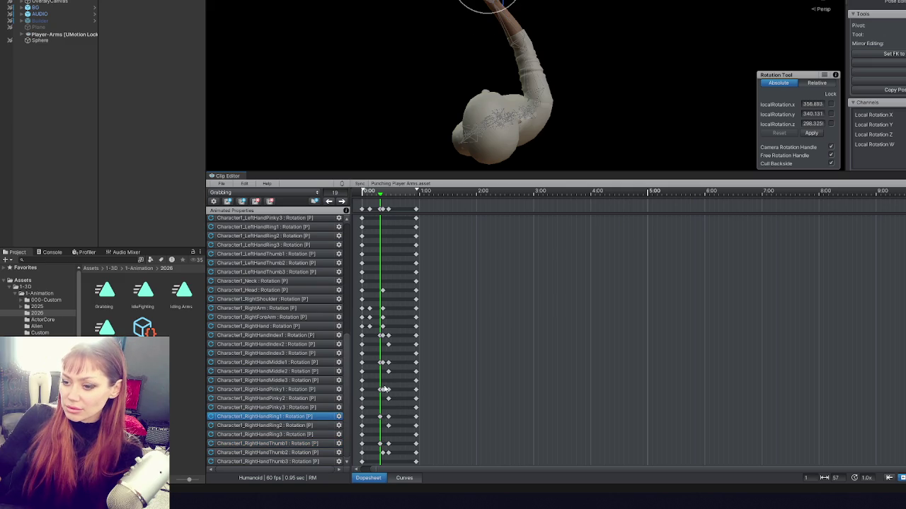
left_click(384, 390)
left_click(382, 363)
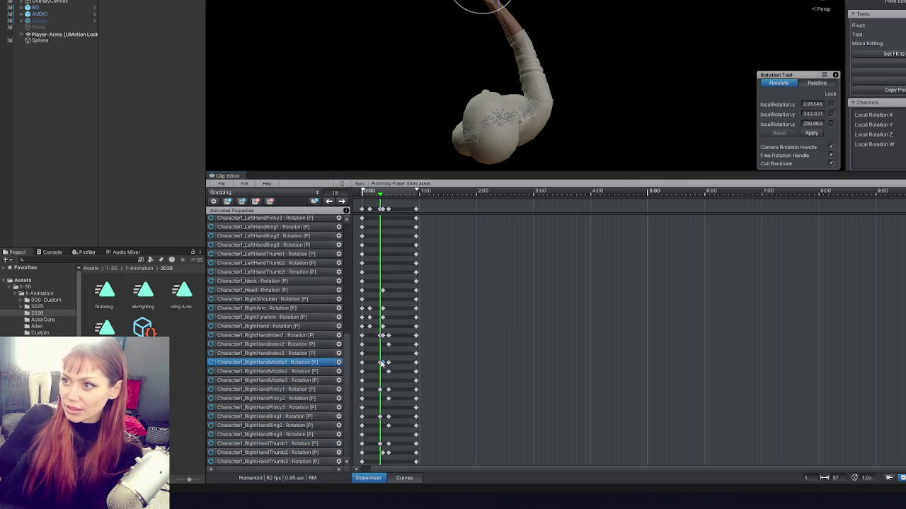
left_click(383, 336)
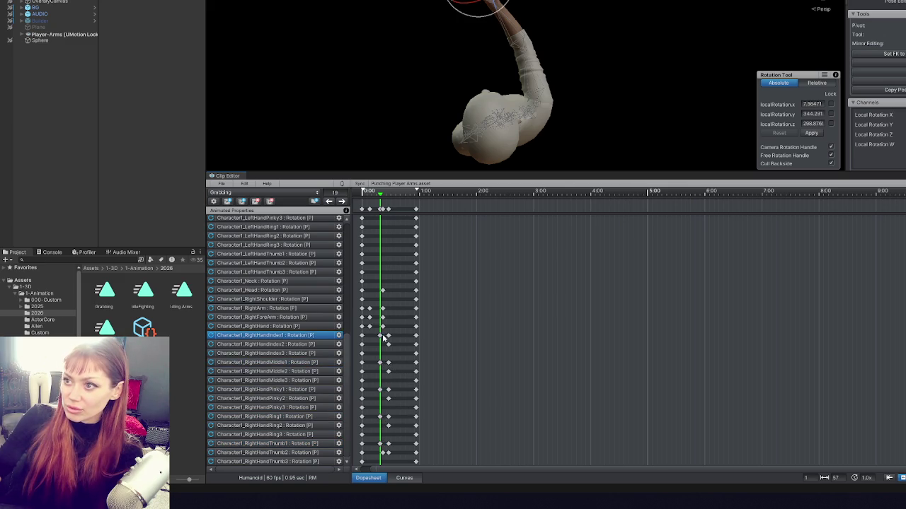
- Preview the grab and compare the keyframes at frames 0, 8, 19 and 22
left_click(383, 327)
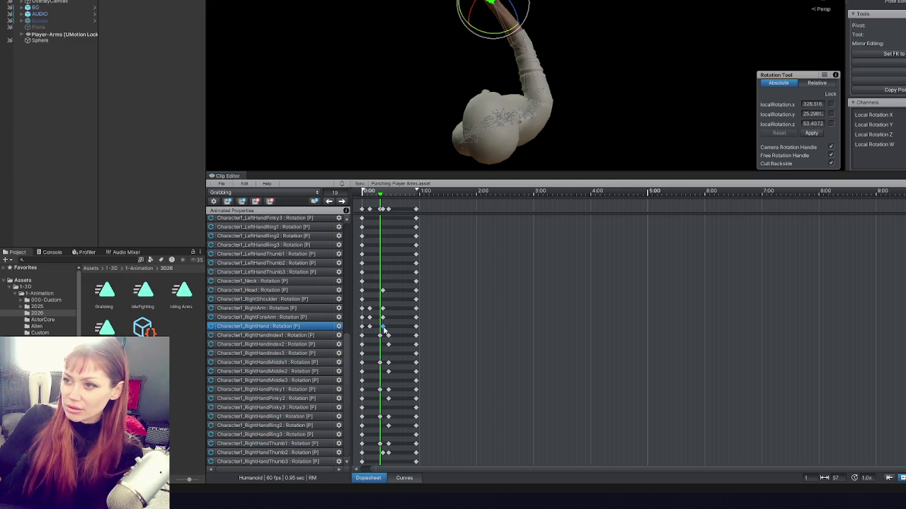
left_click(363, 191)
key("space")
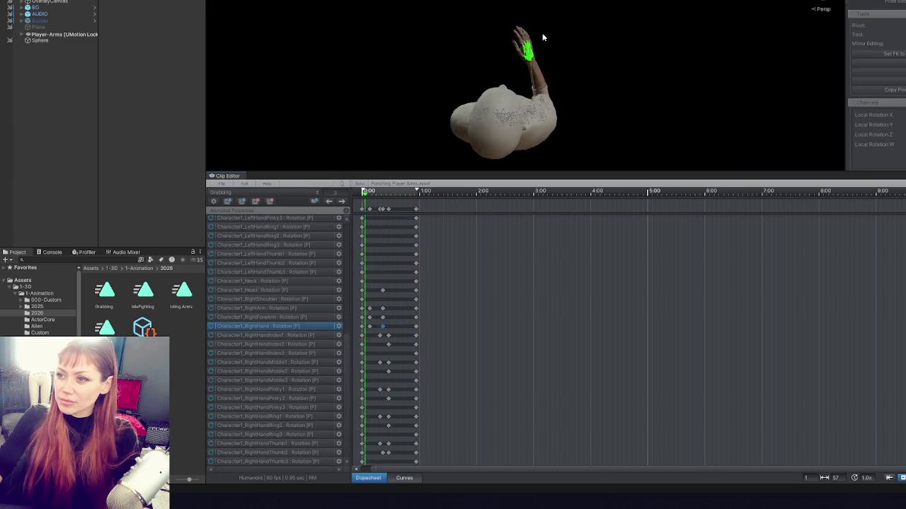
key("space")
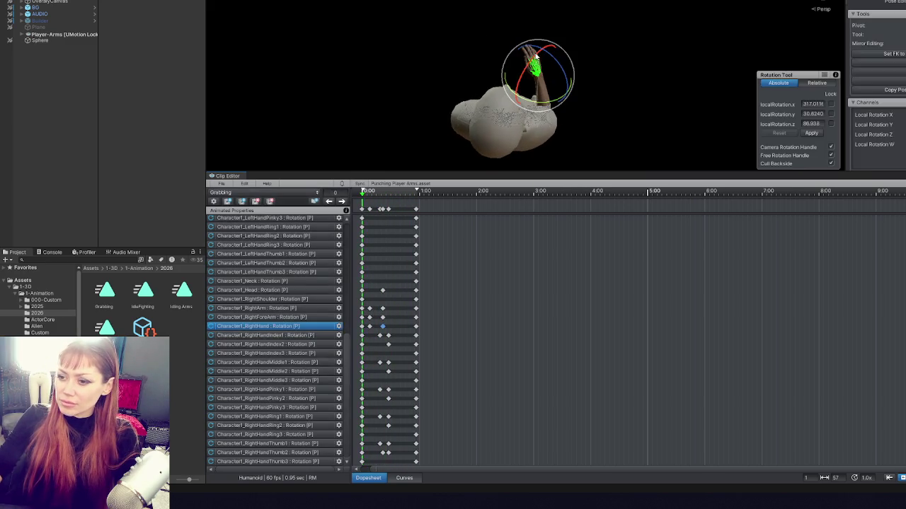
left_click(343, 203)
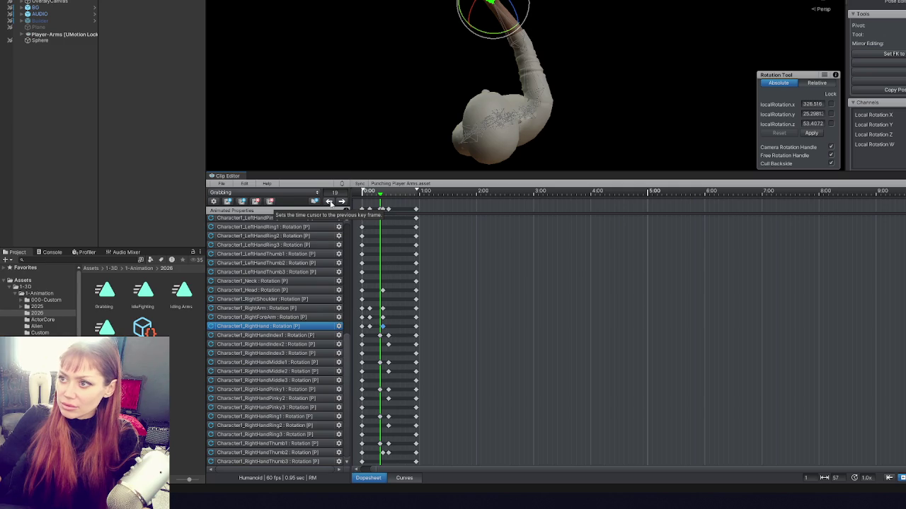
left_click(330, 203)
left_click(343, 203)
left_click(342, 203)
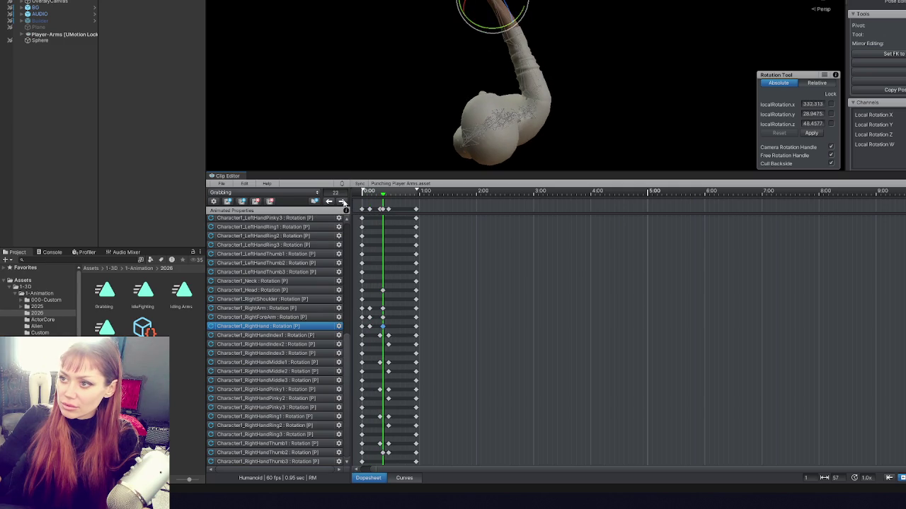
left_click(331, 203)
left_click(331, 203)
mouse_move(368, 191)
left_mouse_down()
mouse_move(386, 191)
mouse_move(351, 191)
left_mouse_up()
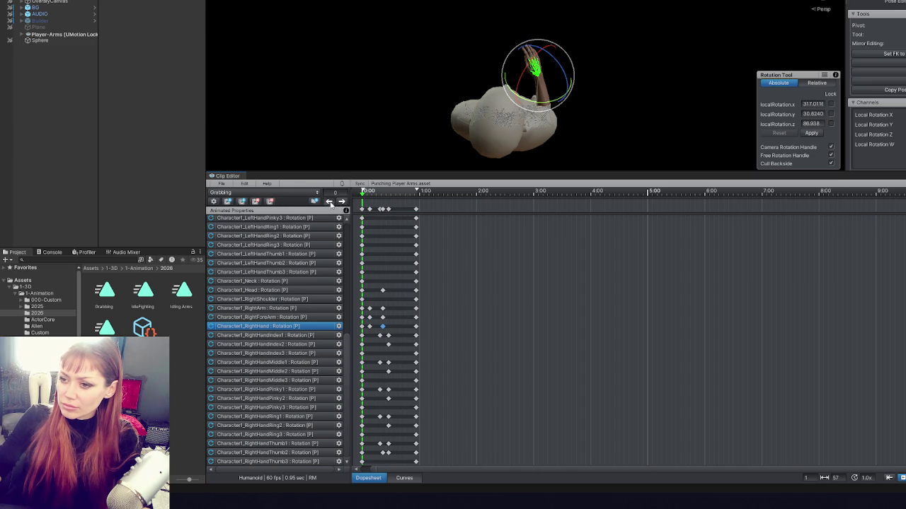
- Rotate the right arm slightly further at frame 19, roughly 11, 295, 325, and replay the clip
left_click(342, 202)
left_click(342, 203)
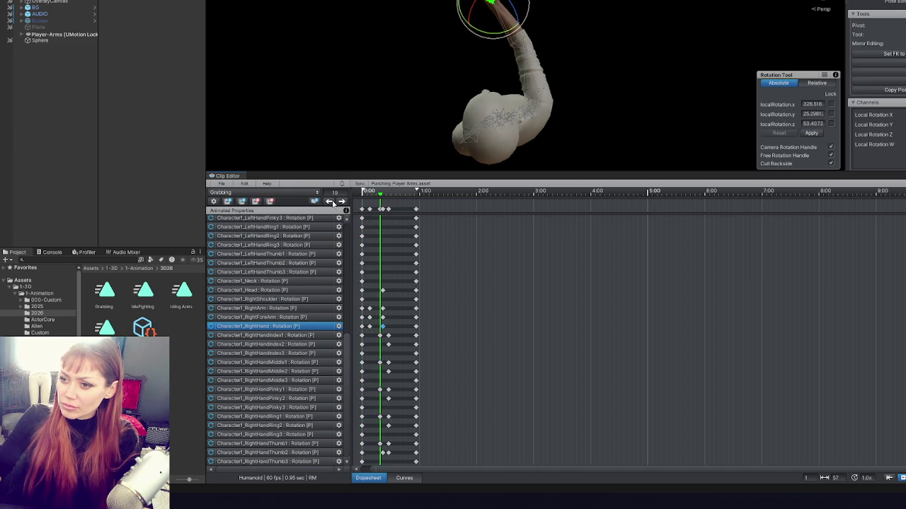
left_click(331, 203)
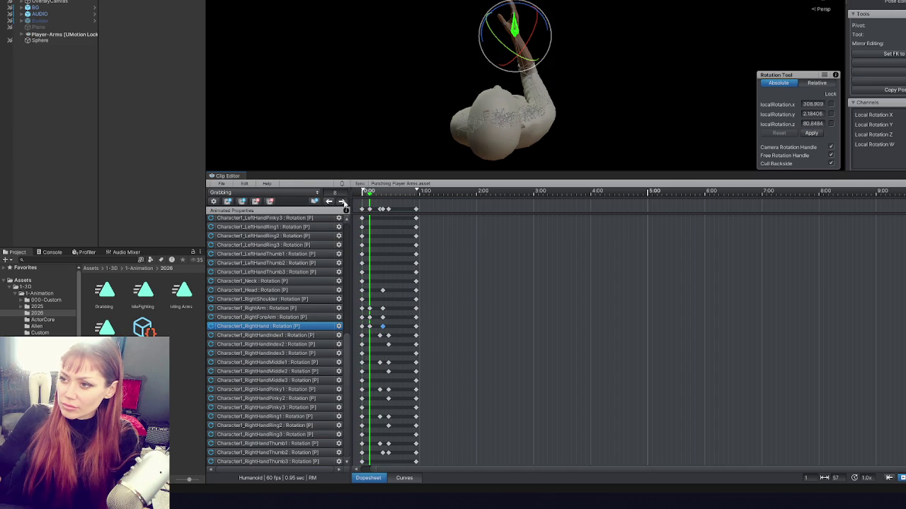
left_click(342, 203)
left_click(535, 101)
left_click_drag(536, 101, 564, 106)
left_click(368, 193)
key("space")
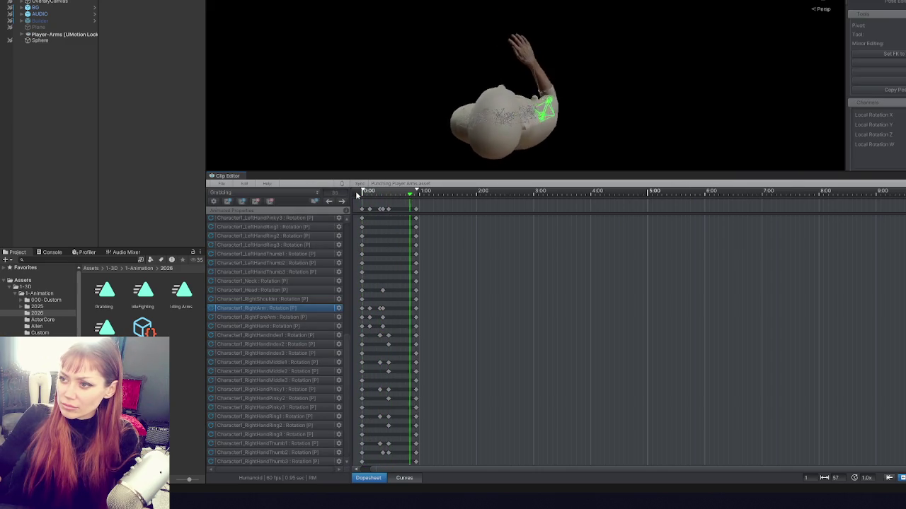
- Stop playback and delete the old Grabbing.anim asset from the Project window
left_click(358, 194)
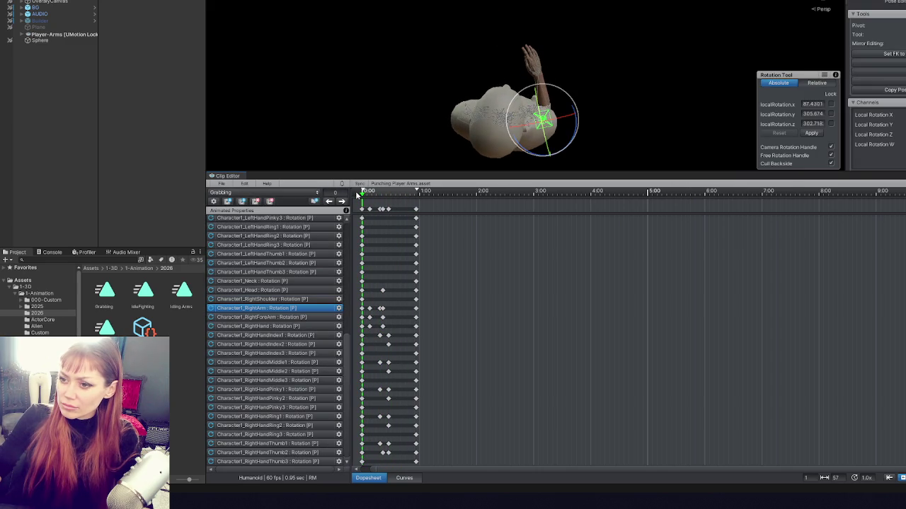
left_click(221, 185)
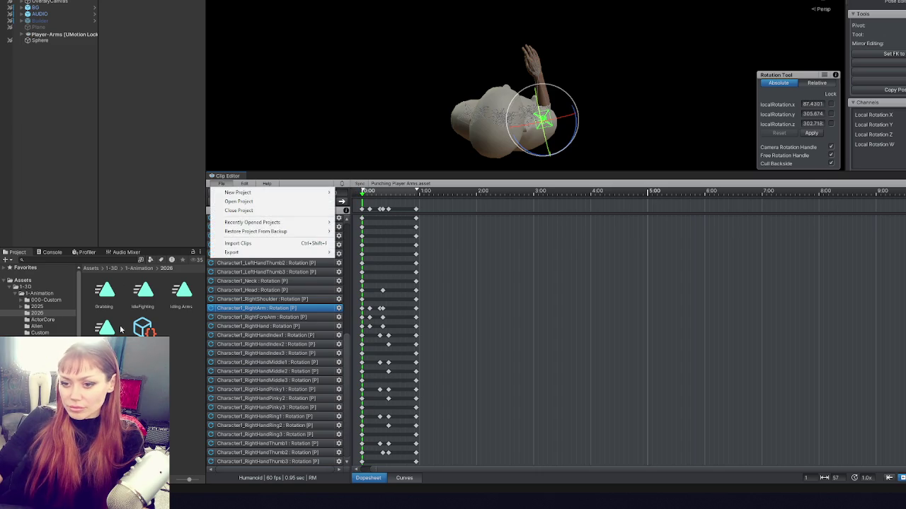
left_click(234, 201)
key("Delete")
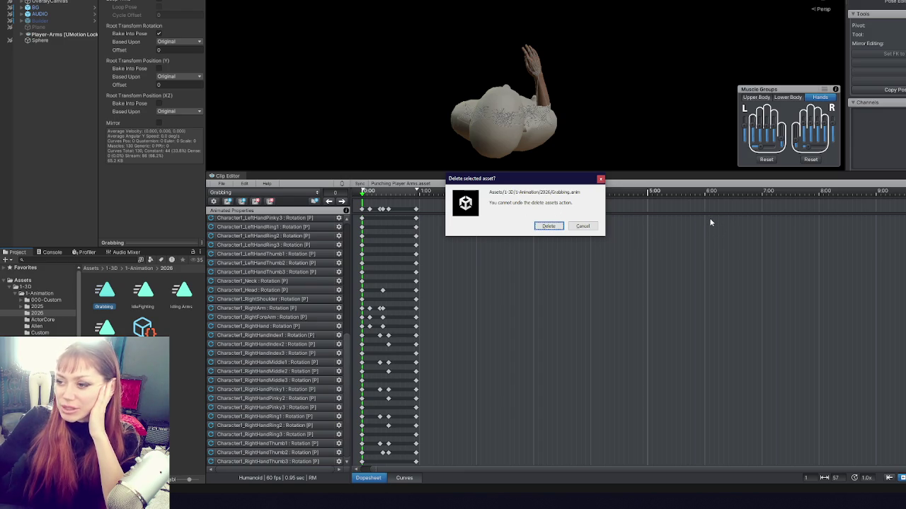
left_click(548, 226)
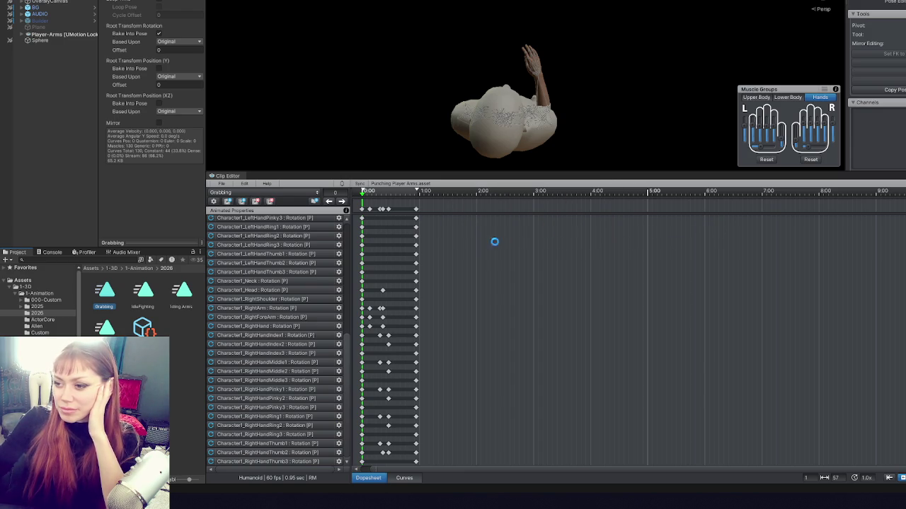
- Export the current Grabbing clip to Grabbing.anim, with 1 exported and 0 failed
left_click(221, 184)
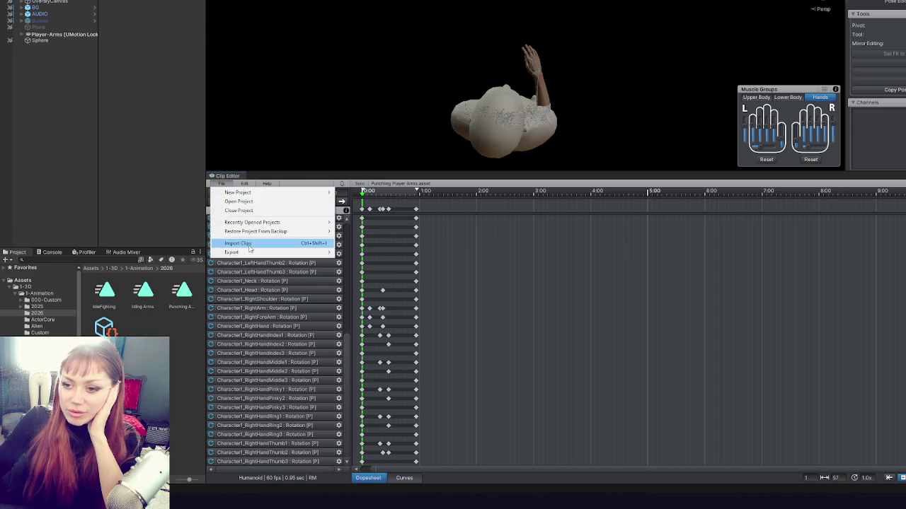
mouse_move(251, 253)
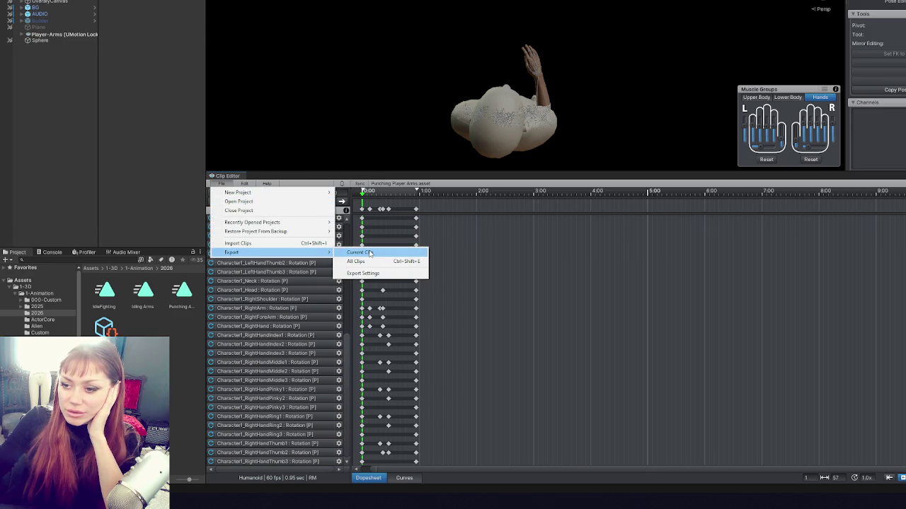
left_click(369, 252)
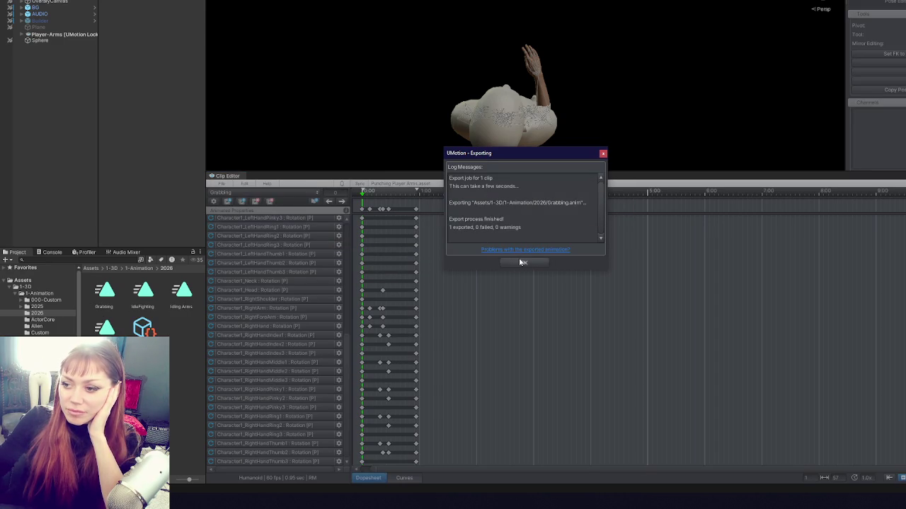
left_click(523, 263)
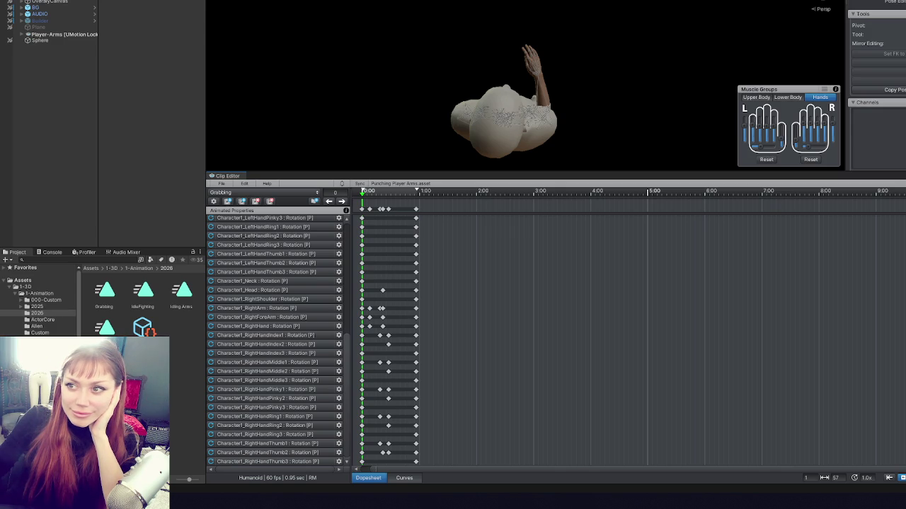
left_click(478, 119)
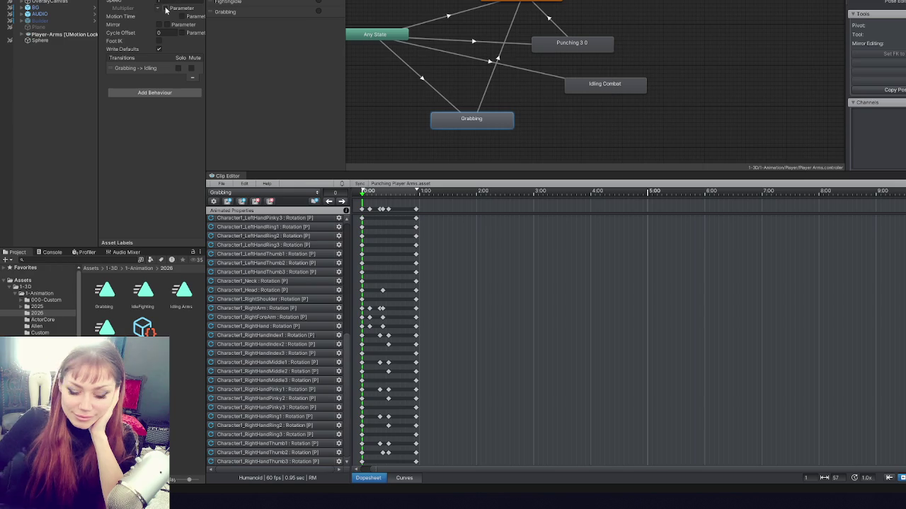
- Select the re-exported Grabbing clip in the Project window to confirm it is in place
left_click(104, 290)
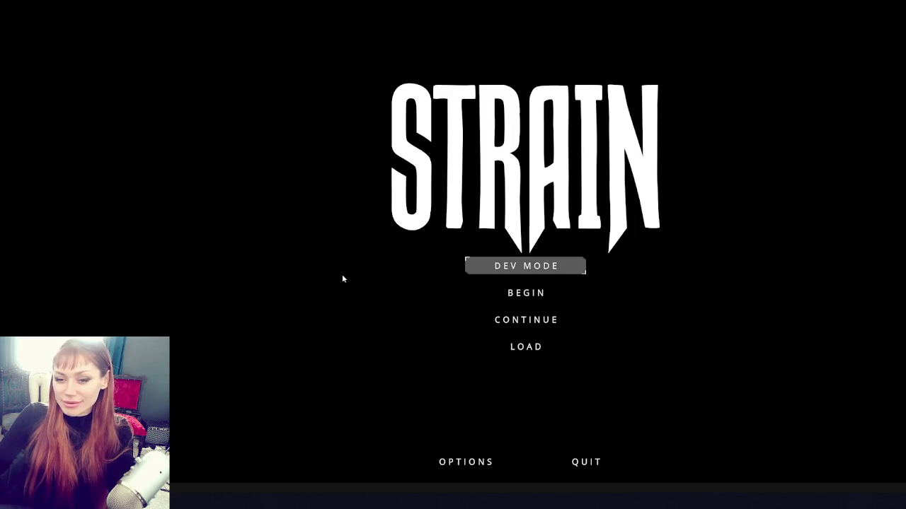
- In DEV MODE, grab the stone, yellow booklet and kettle, drop the stone and kettle, regrab the stone
left_click(526, 265)
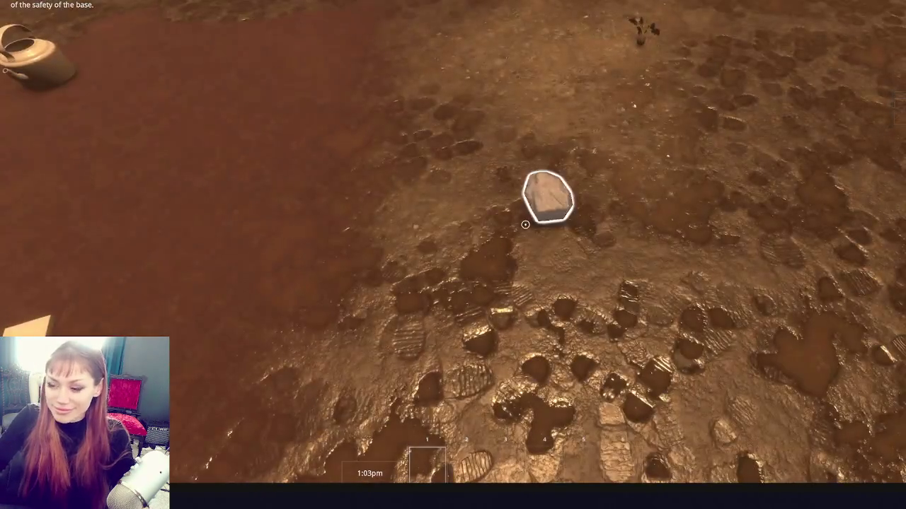
left_click(525, 224)
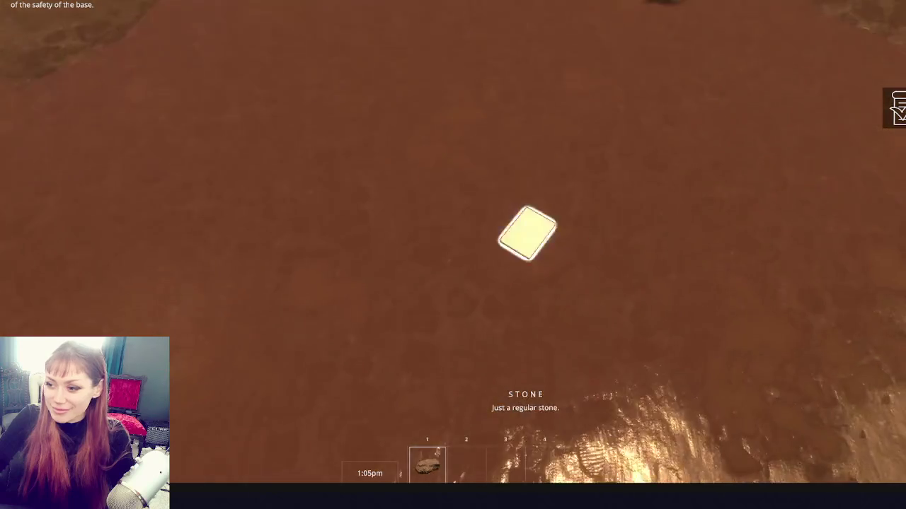
left_click(525, 225)
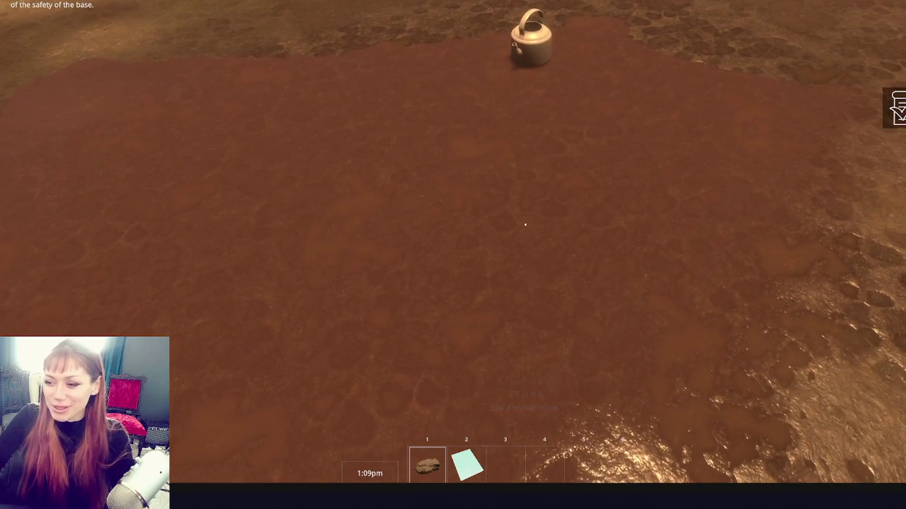
key("w")
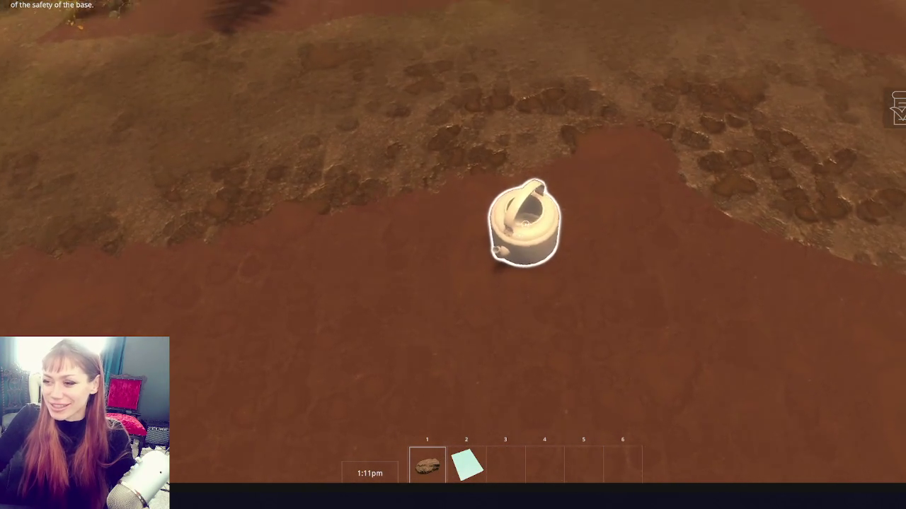
left_click(527, 224)
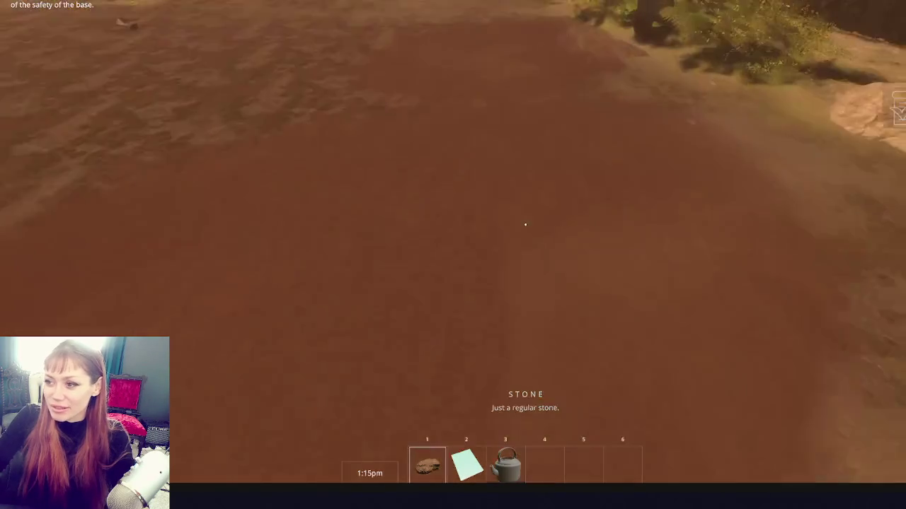
key("q")
scroll(525, 225, "down", 1)
key("q")
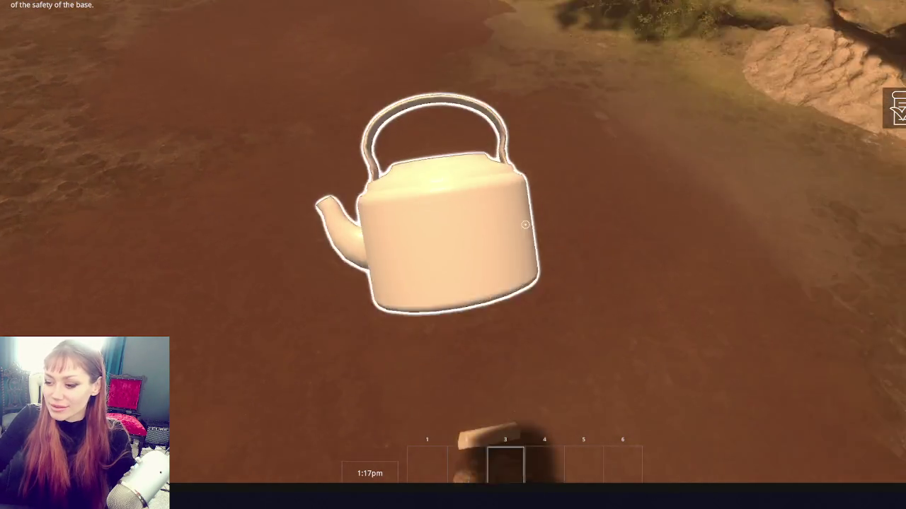
left_click(525, 225)
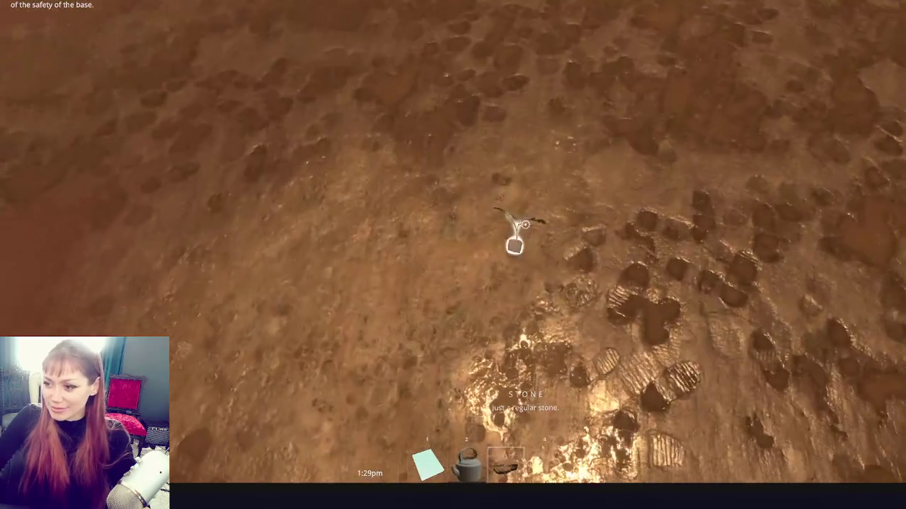
- Pick up the plant, newspaper, white paper and scrap wood, set the kettle down, read the Floors Stone booklet
left_click(525, 224)
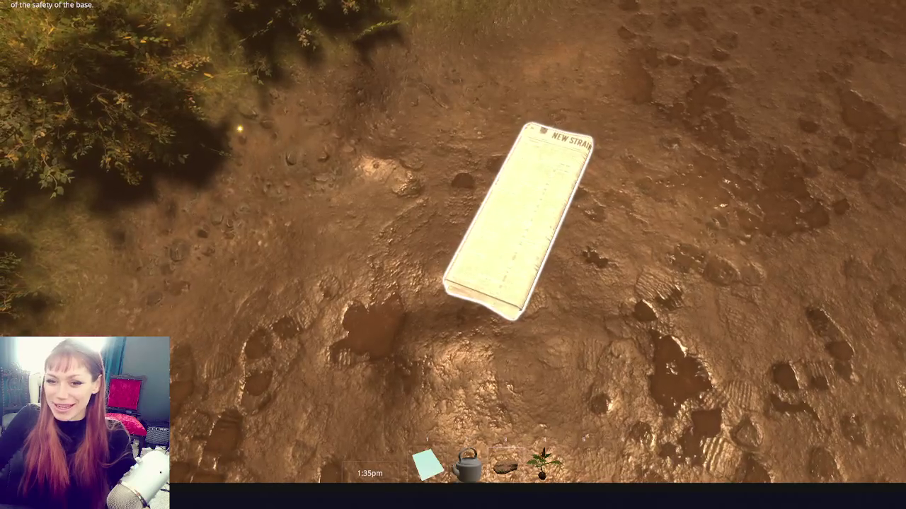
left_click(525, 224)
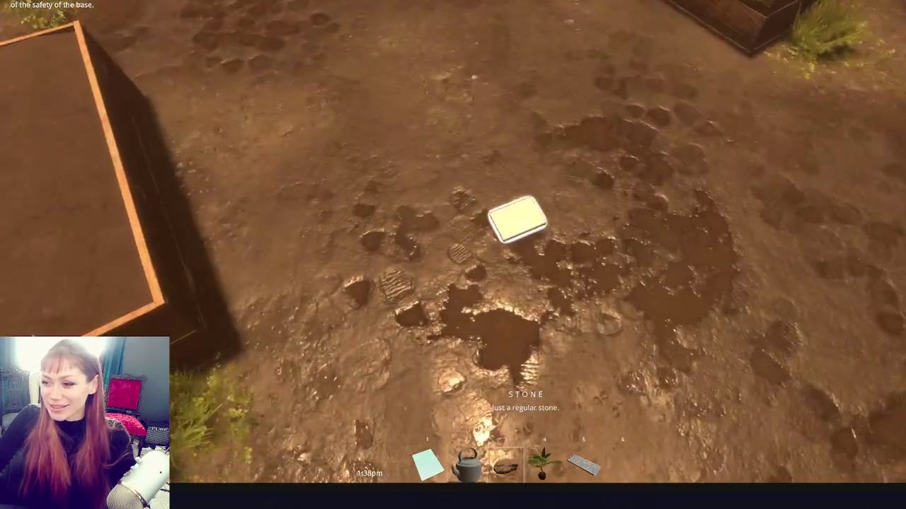
left_click(525, 225)
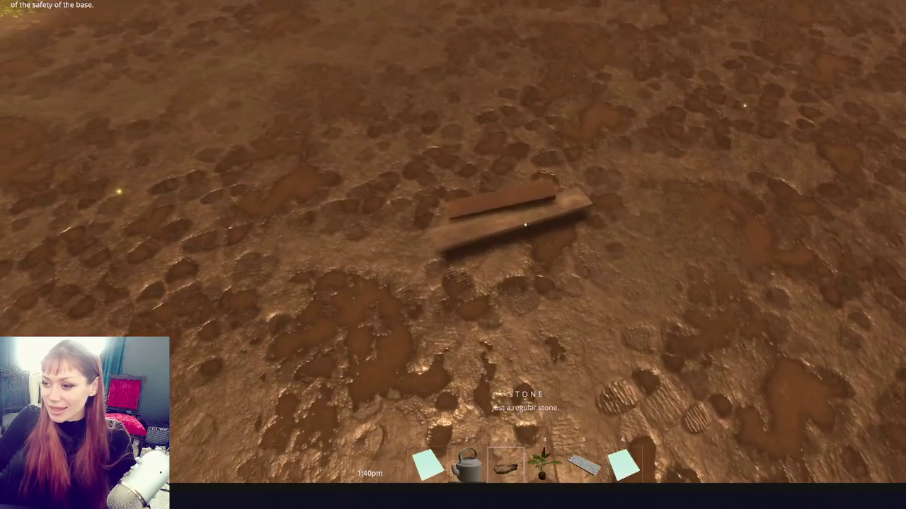
left_click(525, 224)
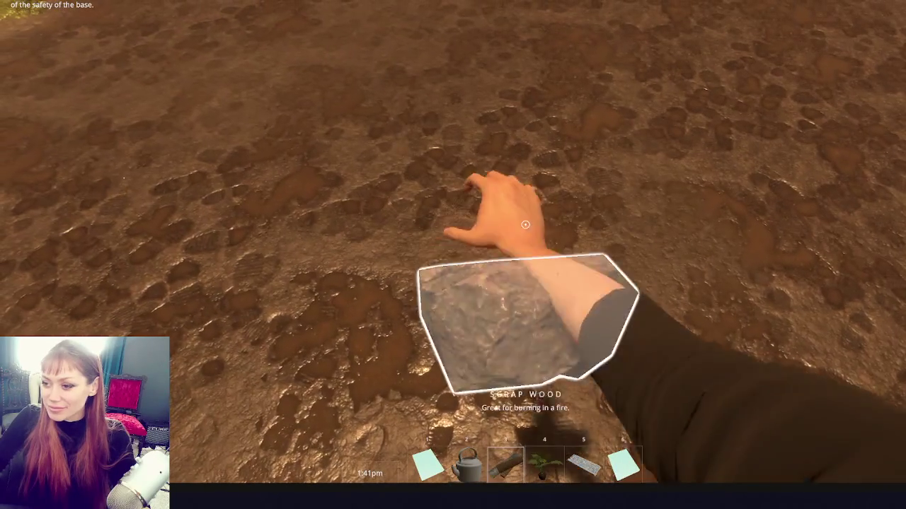
scroll(525, 224, "down", 2)
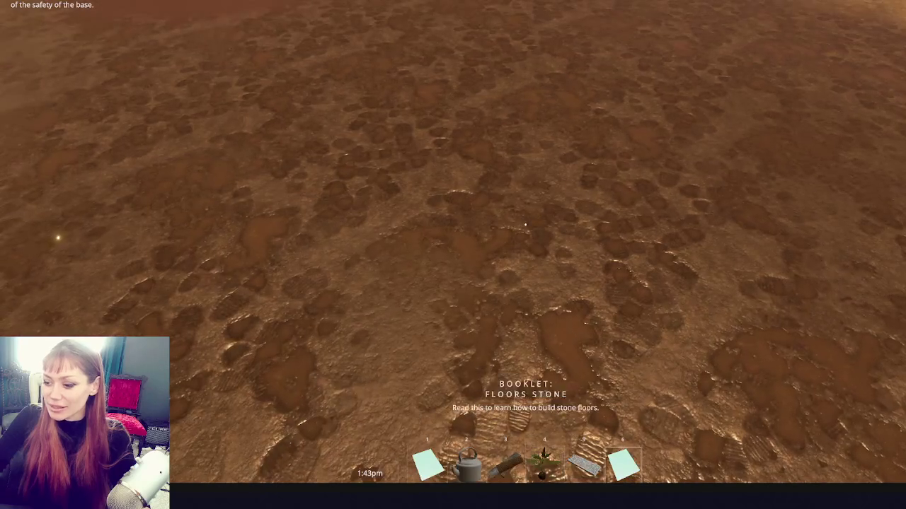
scroll(525, 224, "up", 3)
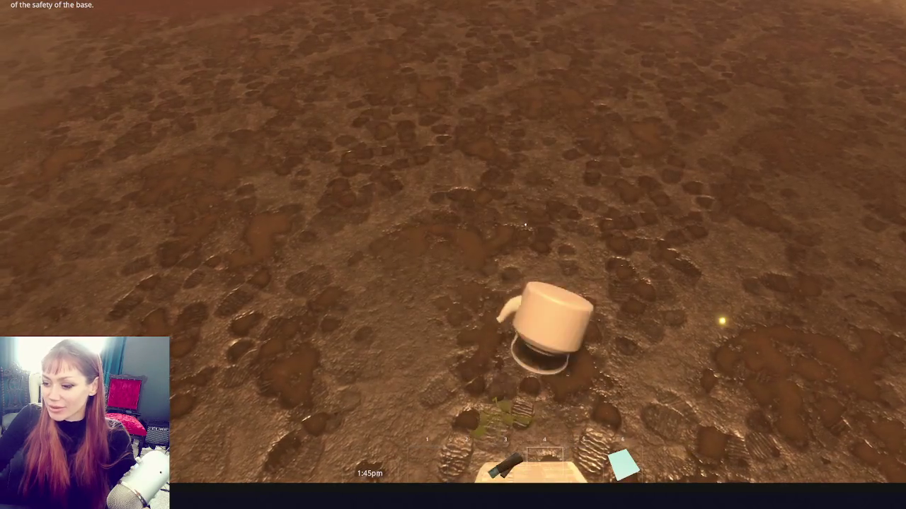
left_click(525, 224)
scroll(525, 224, "down", 2)
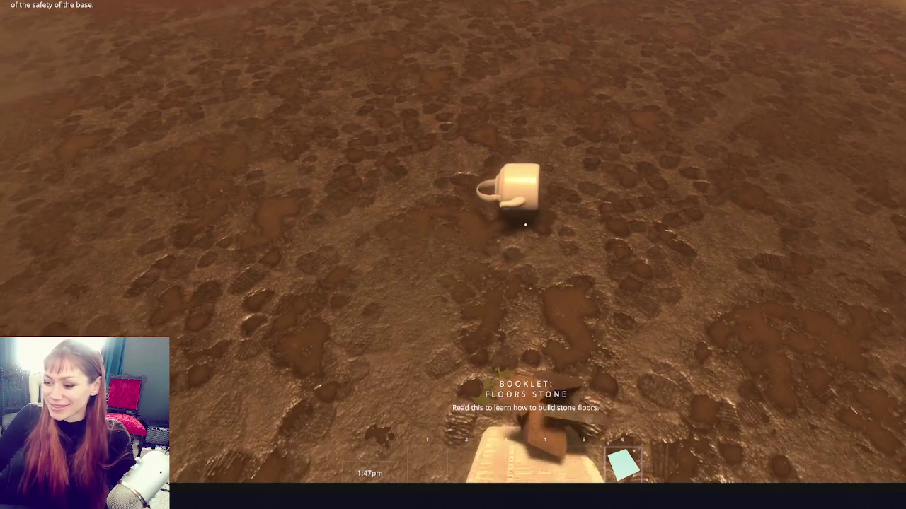
left_click(525, 224)
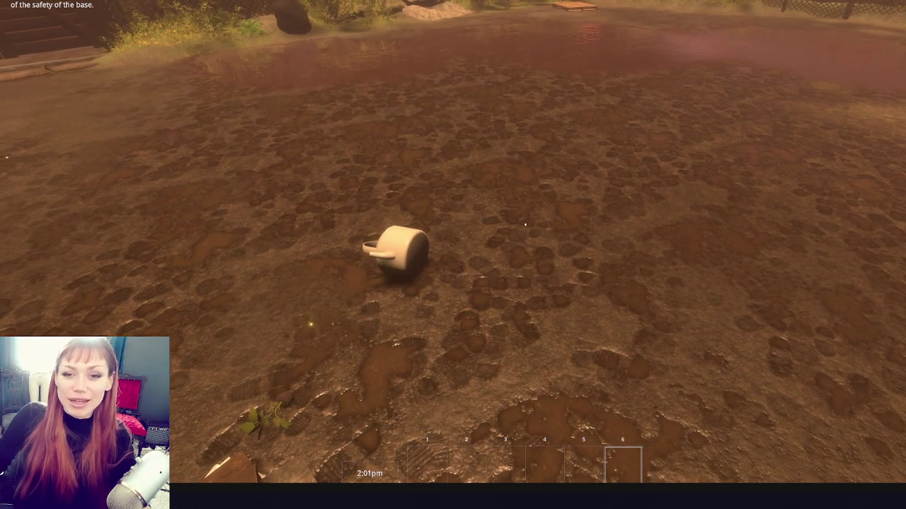
key("Escape")
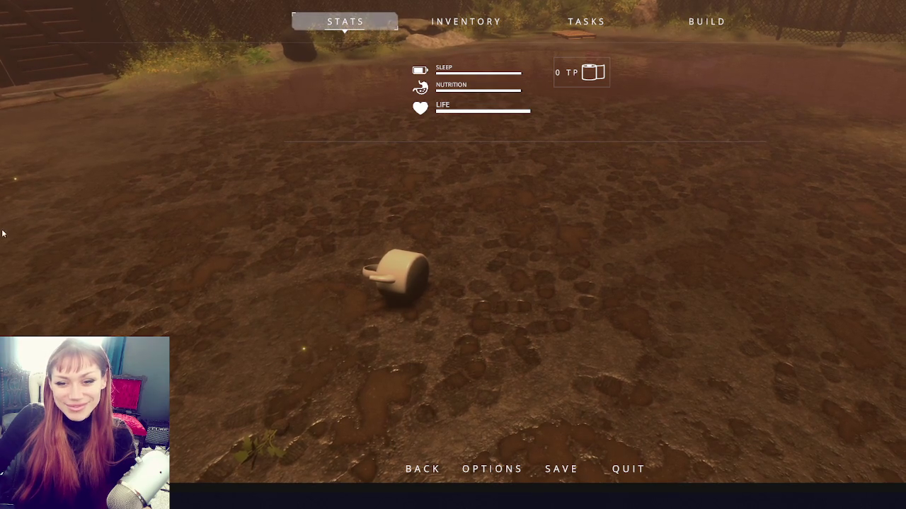
key("Escape")
- Regrab the kettle, newspaper, rock, two paper cards and tomato sapling, then drop the kettle and sapling
key("w")
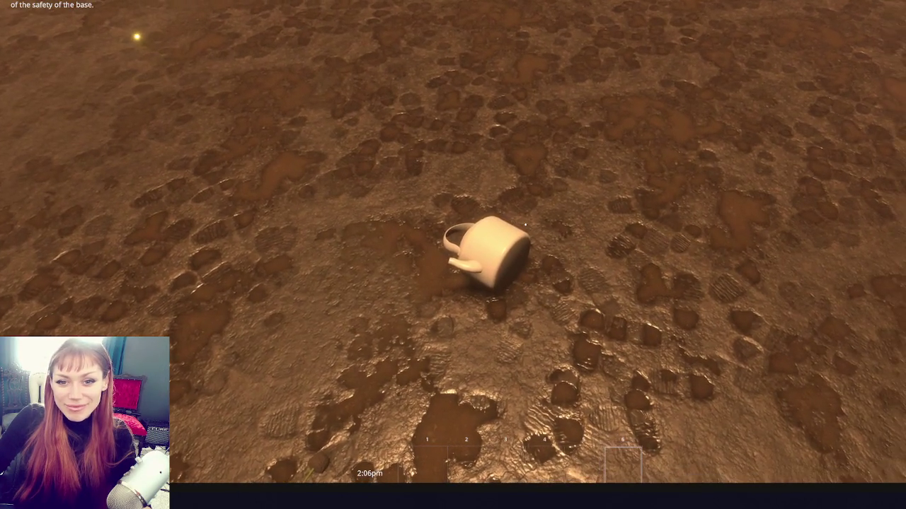
key("w")
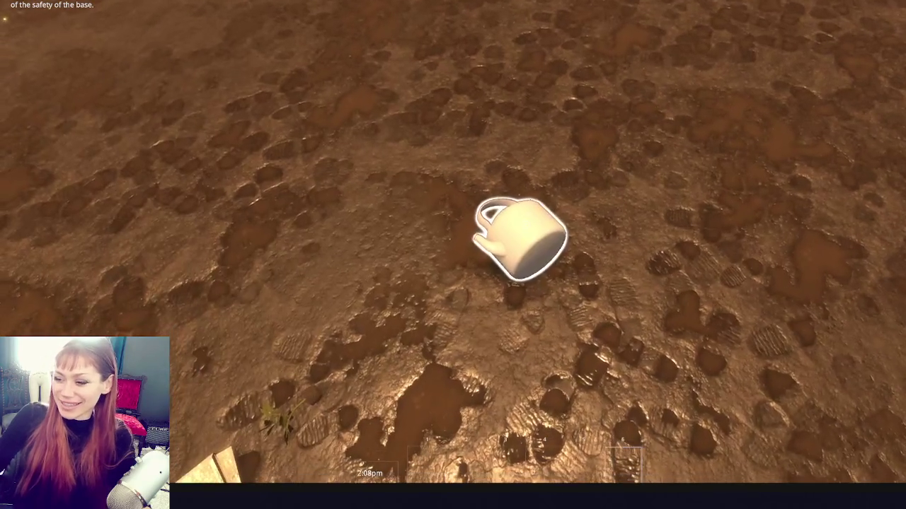
left_click(525, 225)
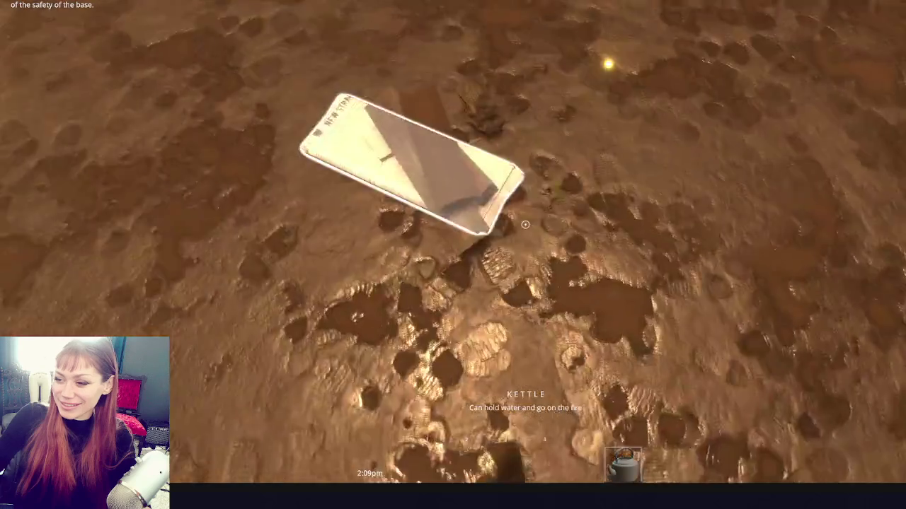
left_click(525, 224)
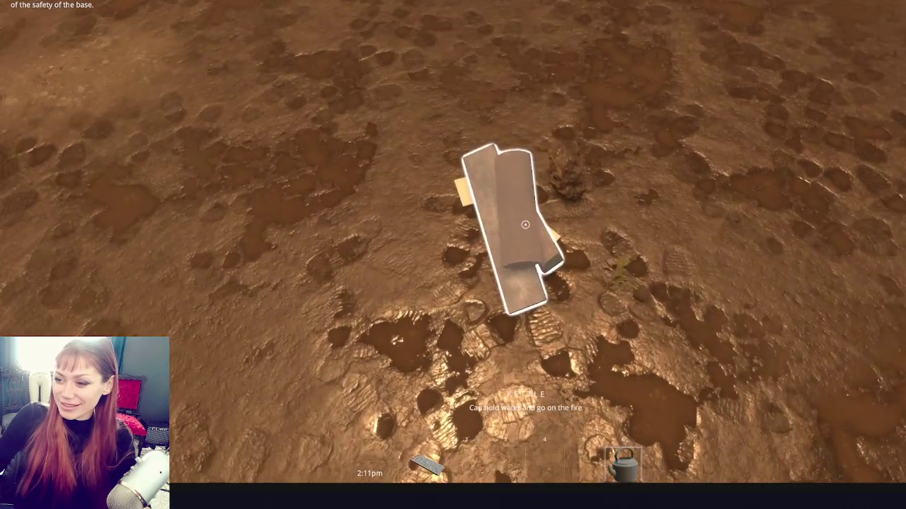
left_click(525, 224)
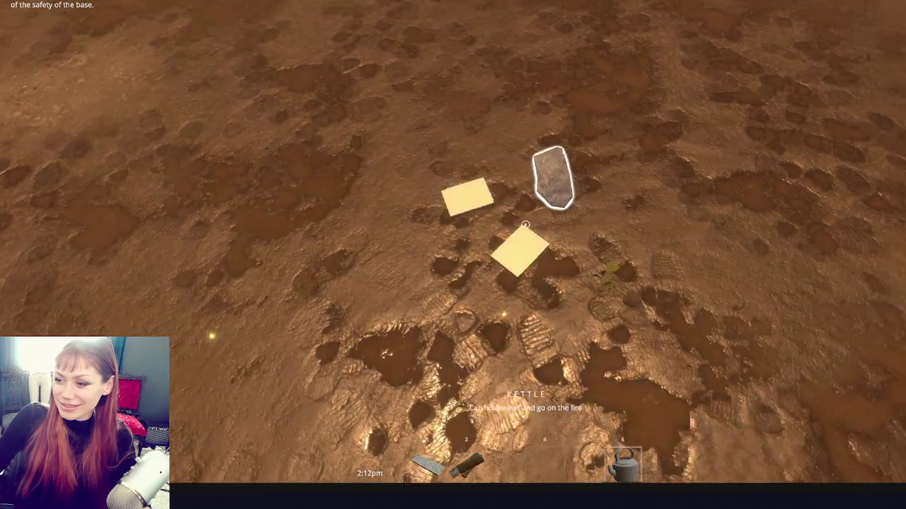
left_click(525, 224)
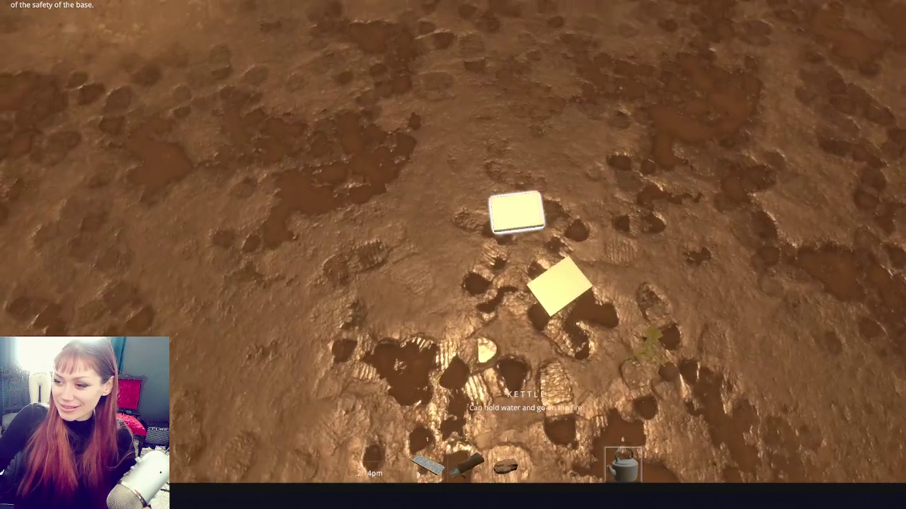
left_click(525, 224)
left_click(525, 225)
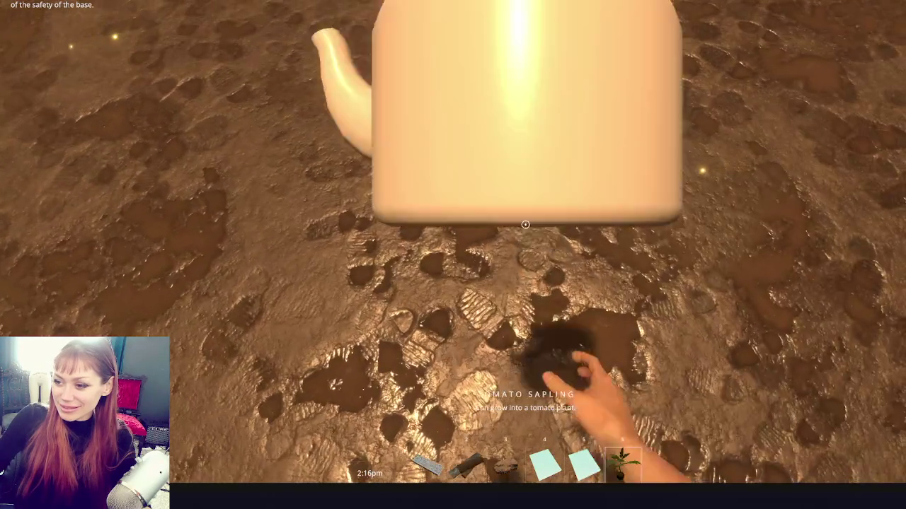
left_click(525, 225)
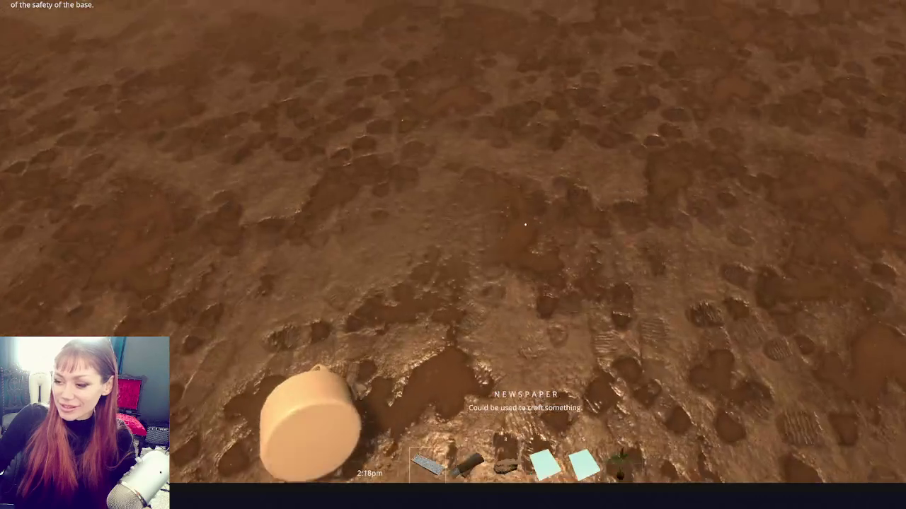
key("Tab")
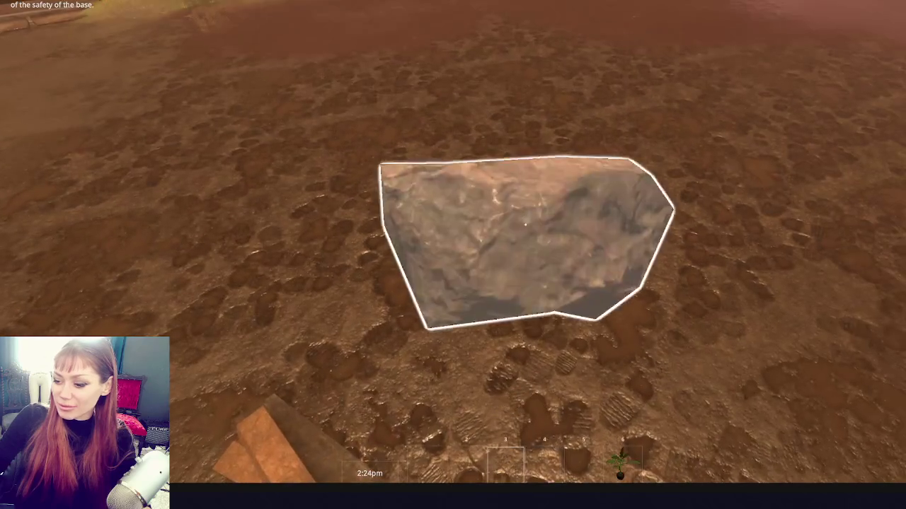
left_click(525, 224)
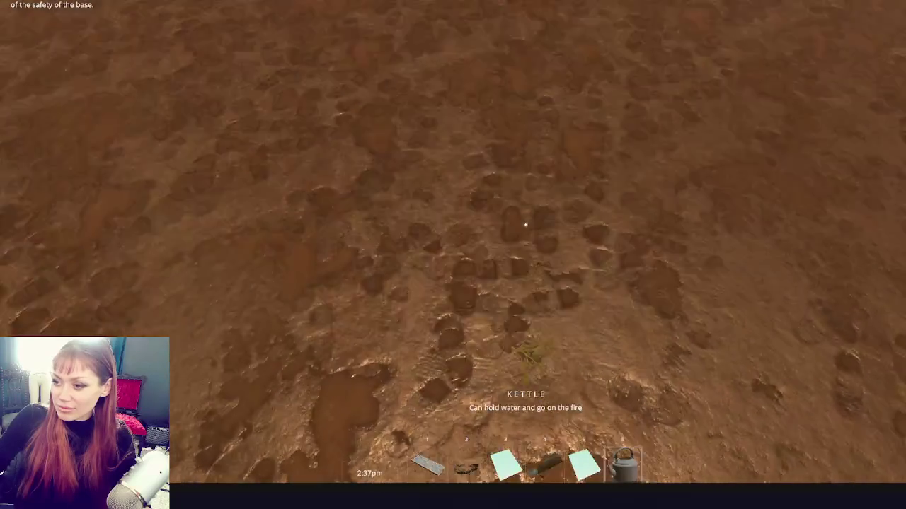
- Swap the kettle for the sapling, drop the Walls Wood Scraps booklet, then drop the kettle
left_click(525, 224)
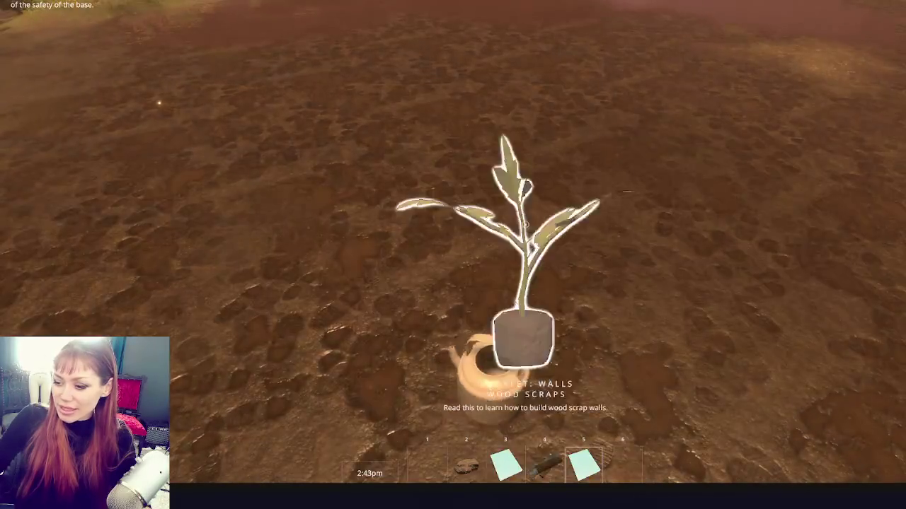
left_click(525, 225)
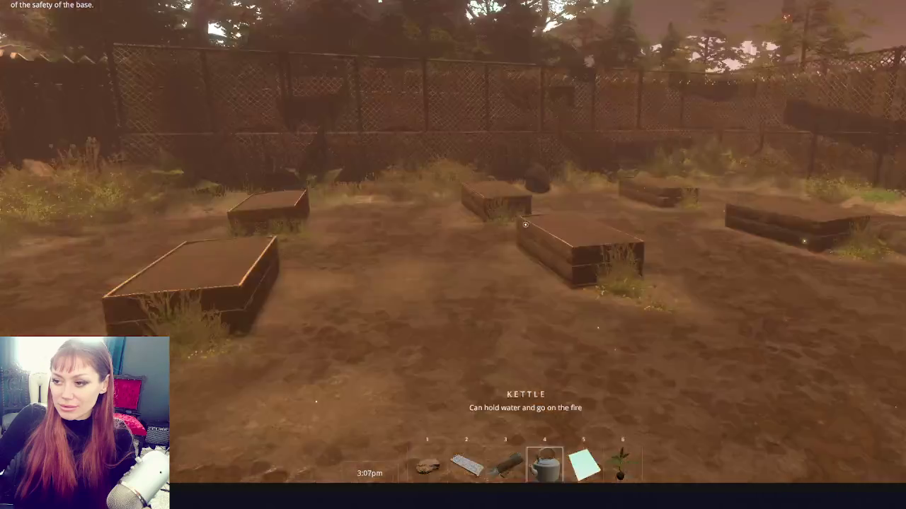
left_click(525, 225)
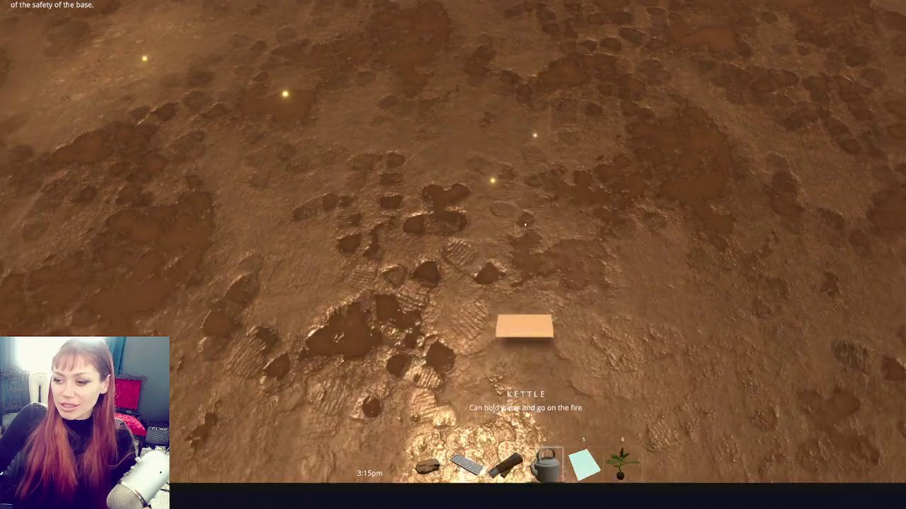
left_click(525, 224)
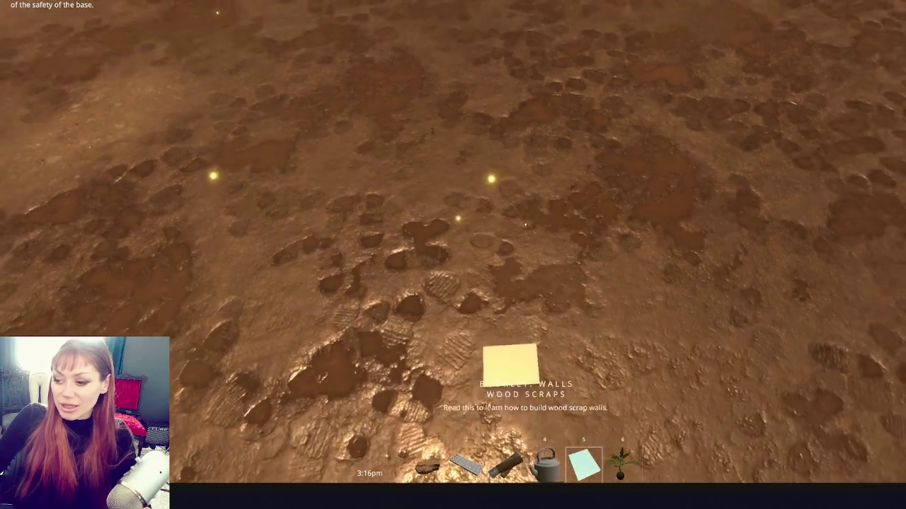
left_click(525, 224)
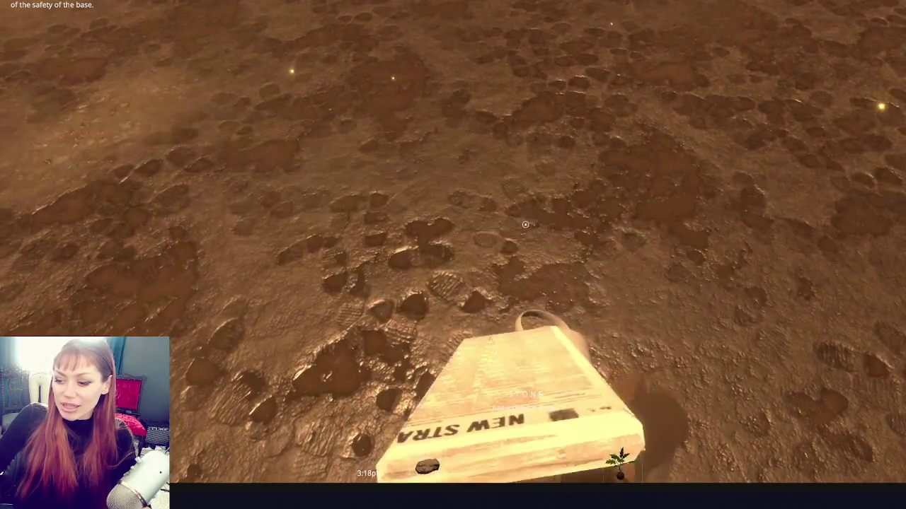
- Drop the newspaper and tomato sapling, pause the game, and switch to ItemUsable.cs in VS Code
left_click(525, 224)
left_click(525, 224)
left_click(525, 224)
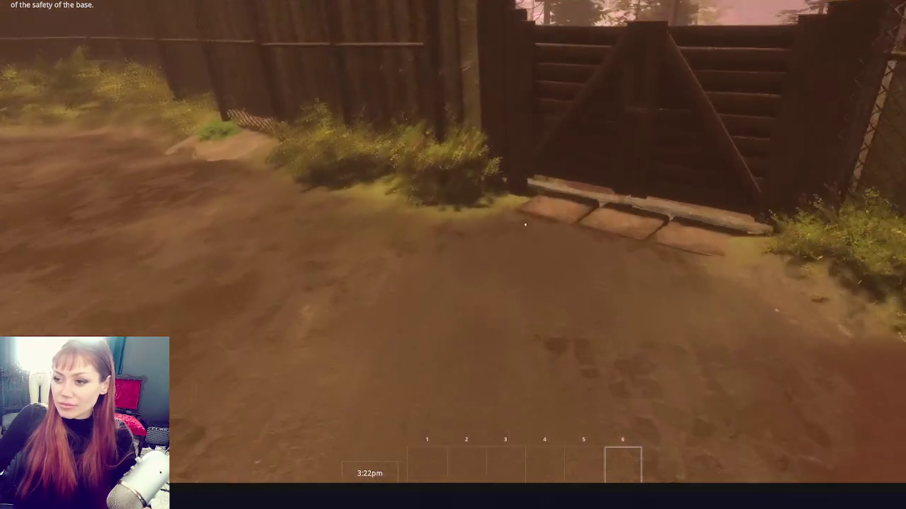
key("w")
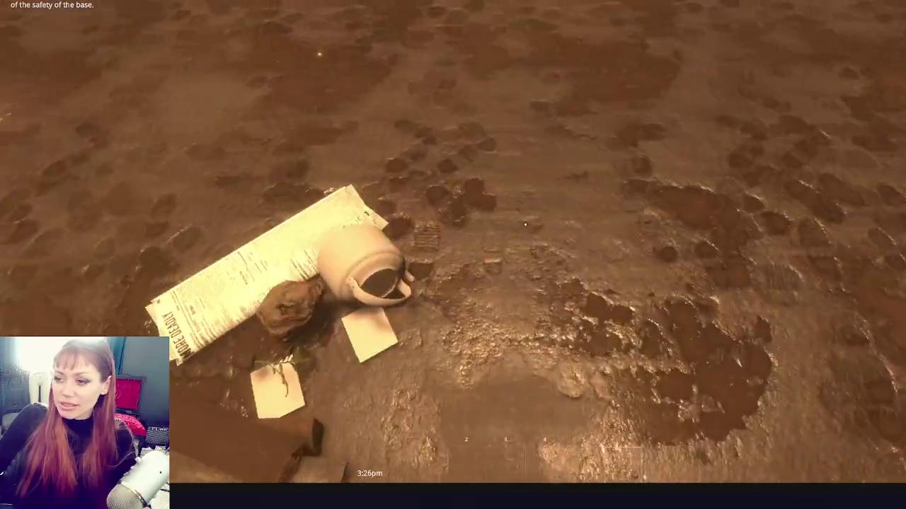
key("Escape")
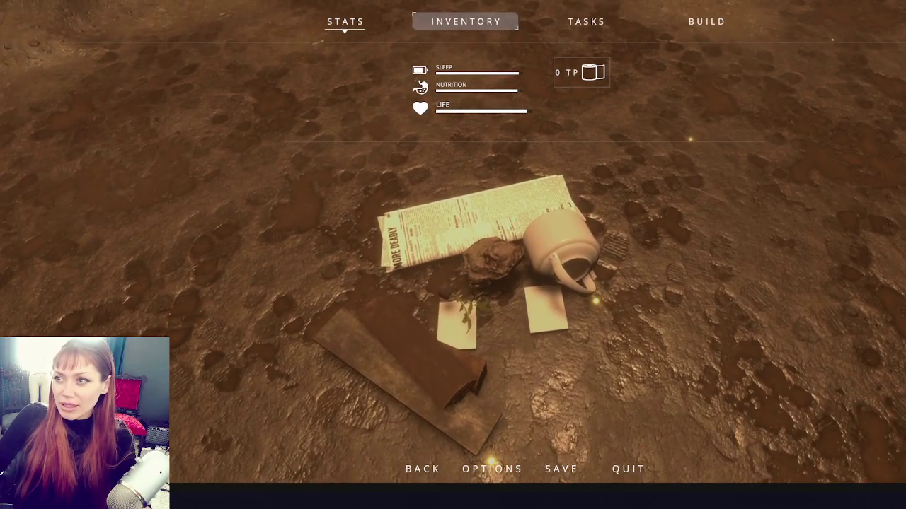
key("alt+Tab")
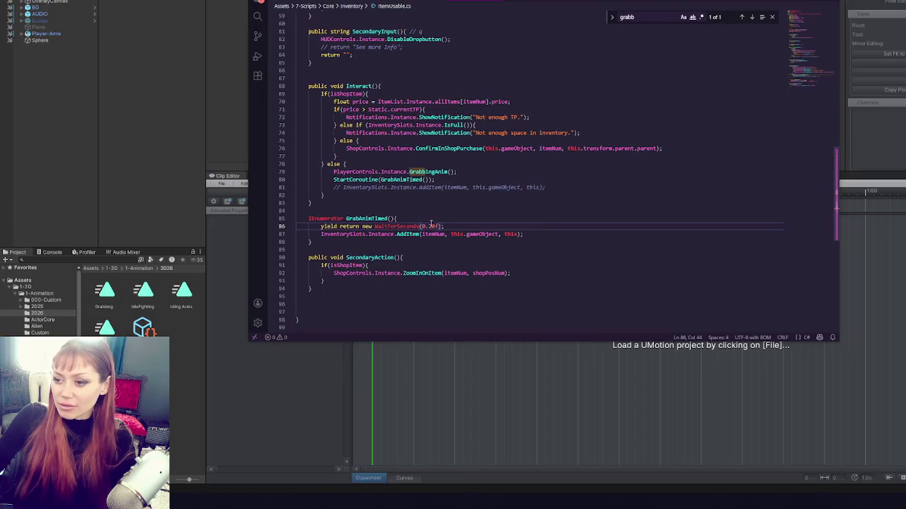
- Save ItemUsable.cs and return to Unity so the scripts recompile
key("ctrl+s")
key("alt+Tab")
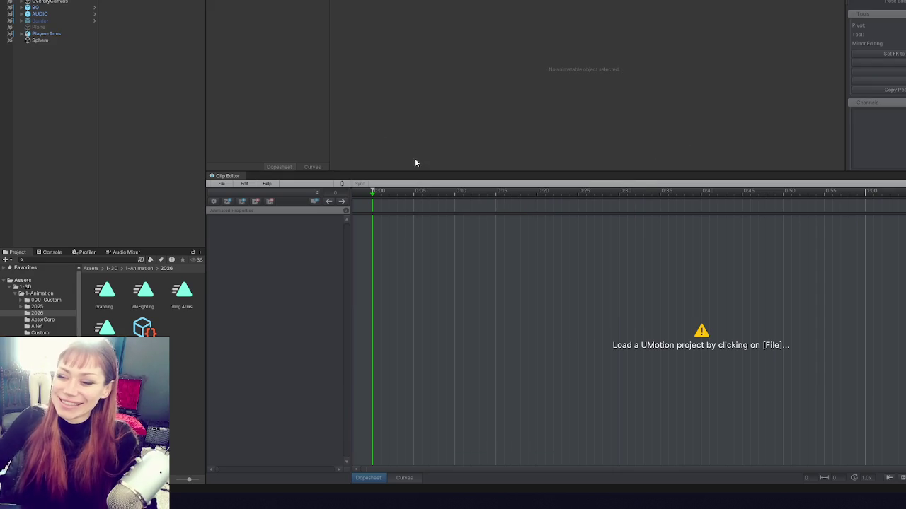
left_click(227, 184)
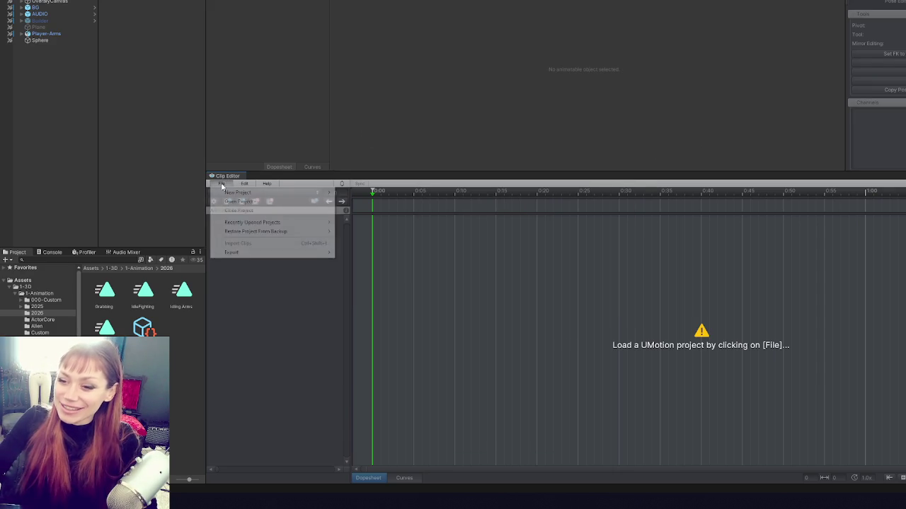
- Reopen Punching Player Arms.asset from the recently opened UMotion projects
mouse_move(245, 222)
left_click(368, 223)
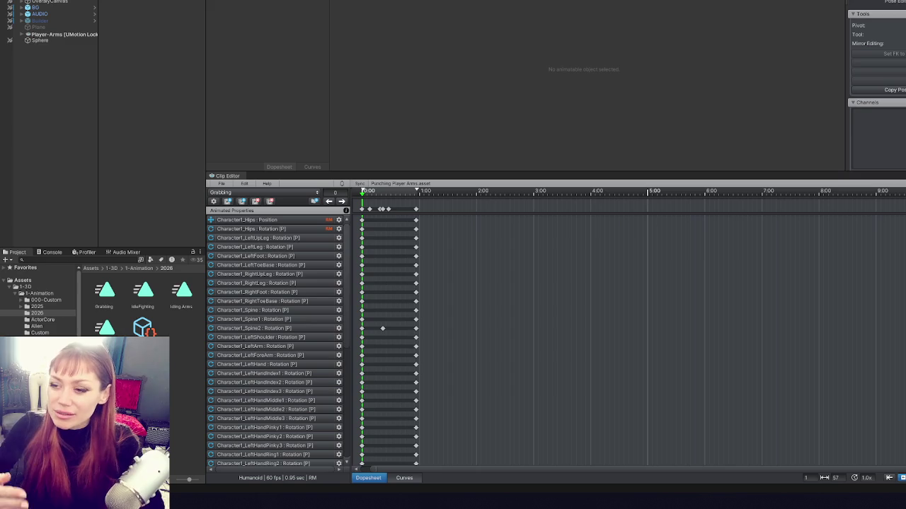
- Nudge the early keyframes earlier and drag the final keys left to shorten Grabbing to 0.77 sec
scroll(379, 251, "down", 1)
scroll(398, 300, "up", 5)
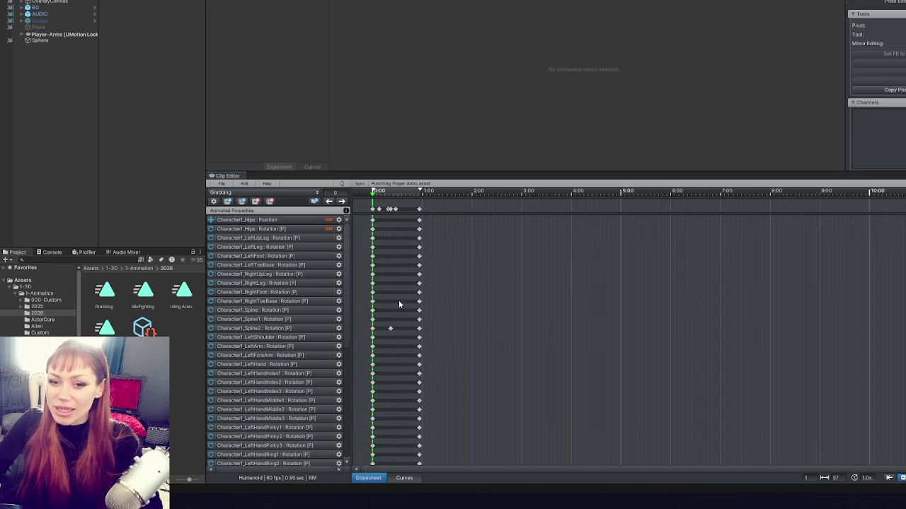
left_click_drag(392, 468, 388, 469)
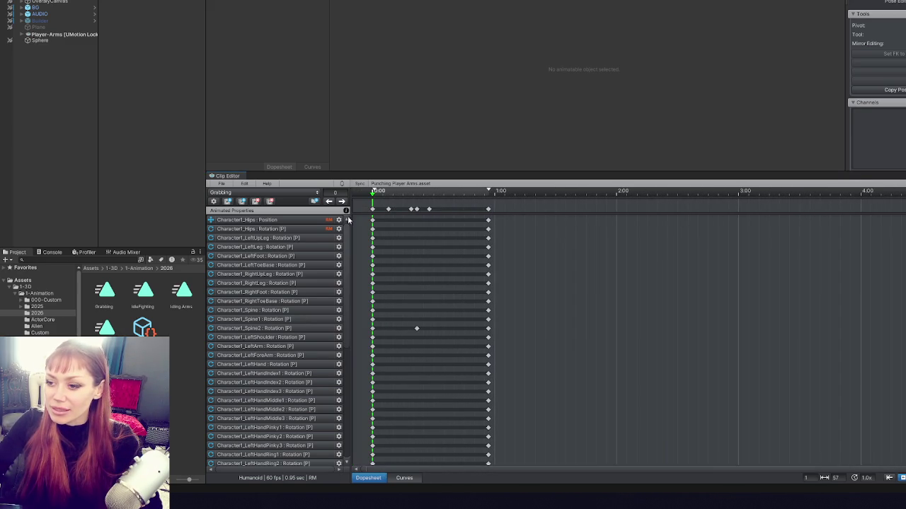
mouse_move(393, 205)
left_mouse_down()
mouse_move(431, 213)
mouse_move(414, 211)
left_mouse_up()
left_click(386, 211)
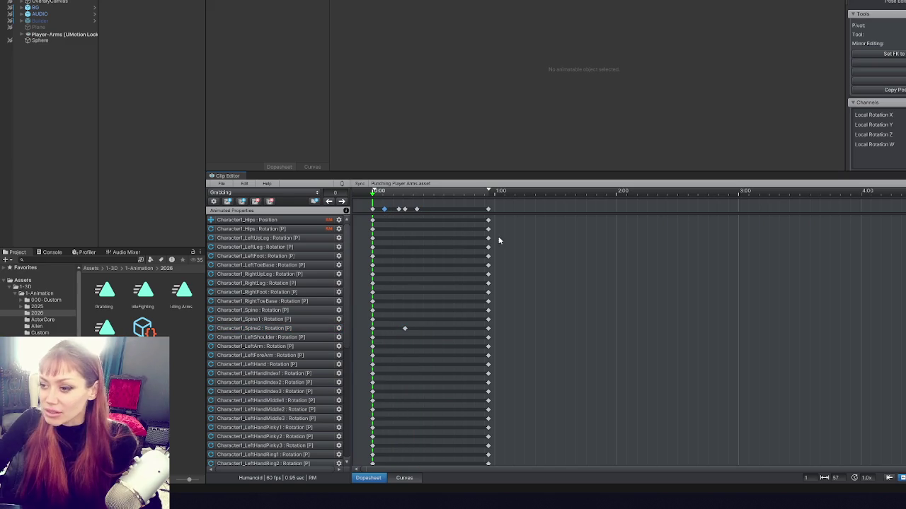
left_click_drag(495, 207, 472, 209)
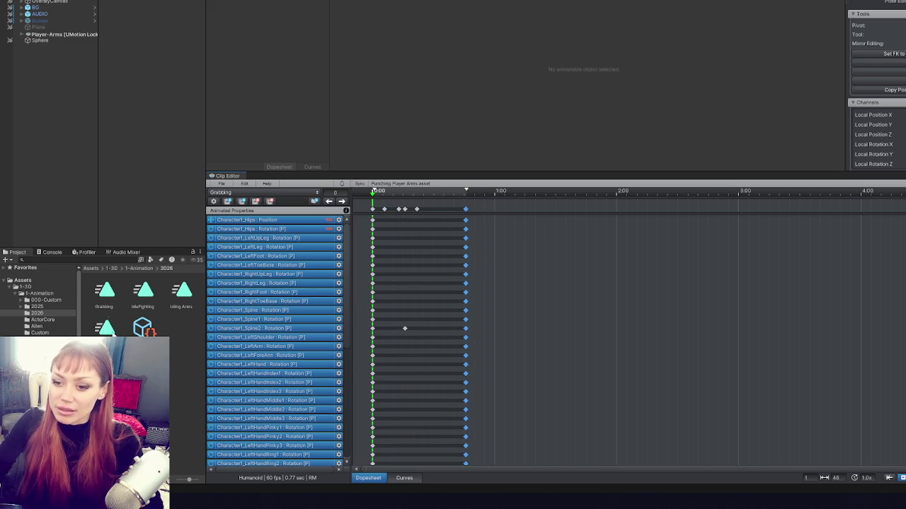
- Delete the old exported Grabbing animation asset from the project
left_click(106, 291)
key("Delete")
key("Return")
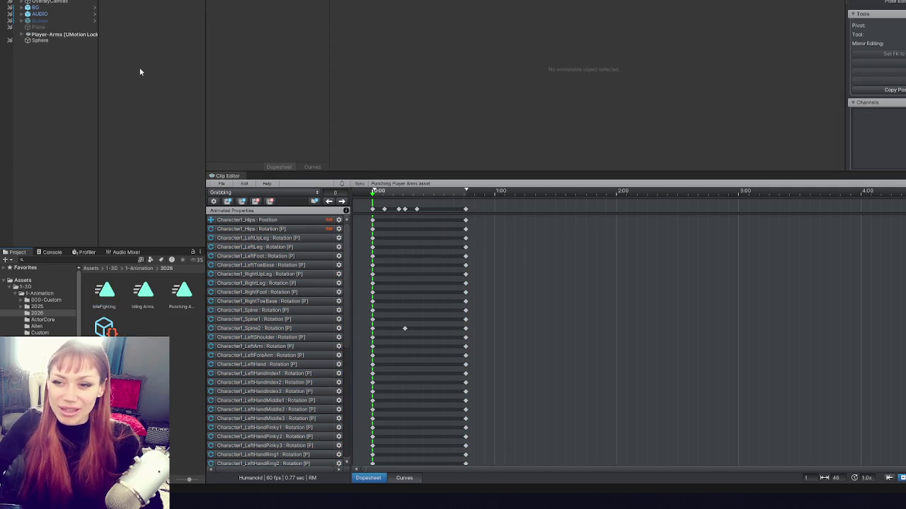
left_click(56, 4)
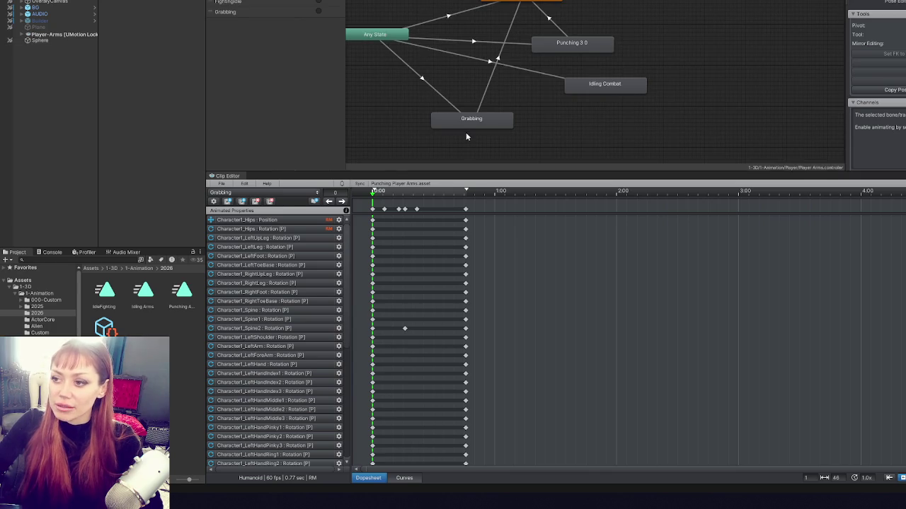
- Select the Grabbing state in the animator graph
left_click(467, 119)
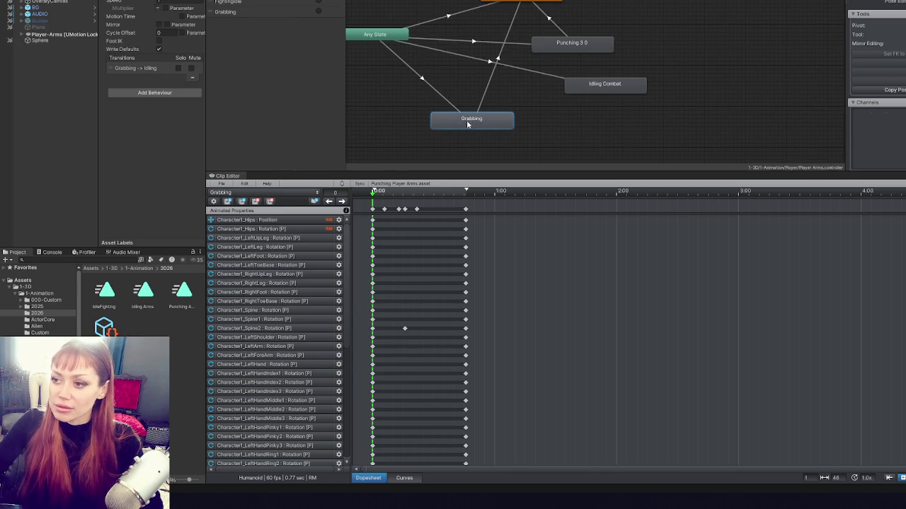
left_click(221, 184)
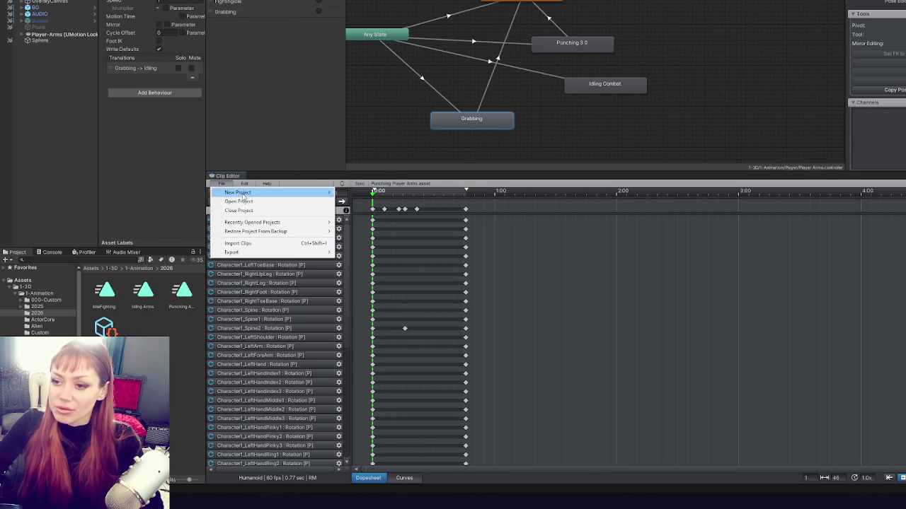
mouse_move(268, 225)
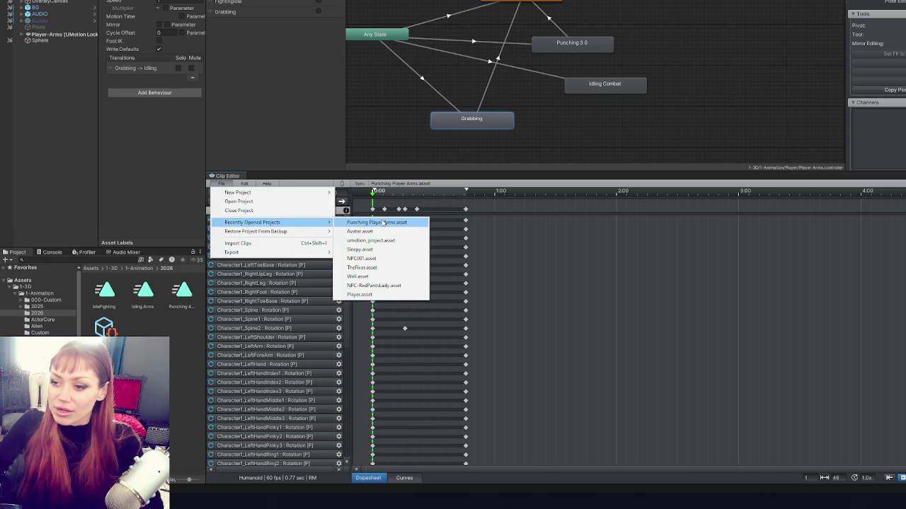
left_click(380, 179)
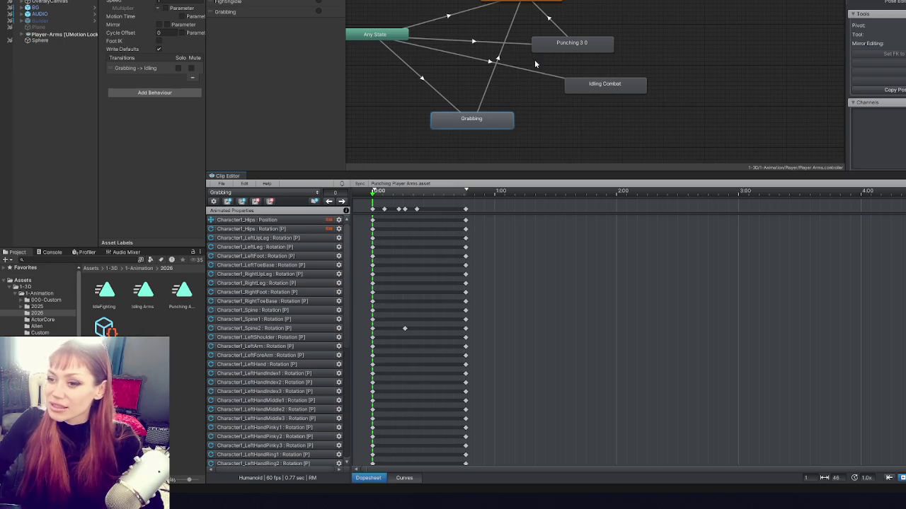
- Export the shortened Grabbing clip via Export > Current Clip and enlarge the animator graph
left_click(222, 184)
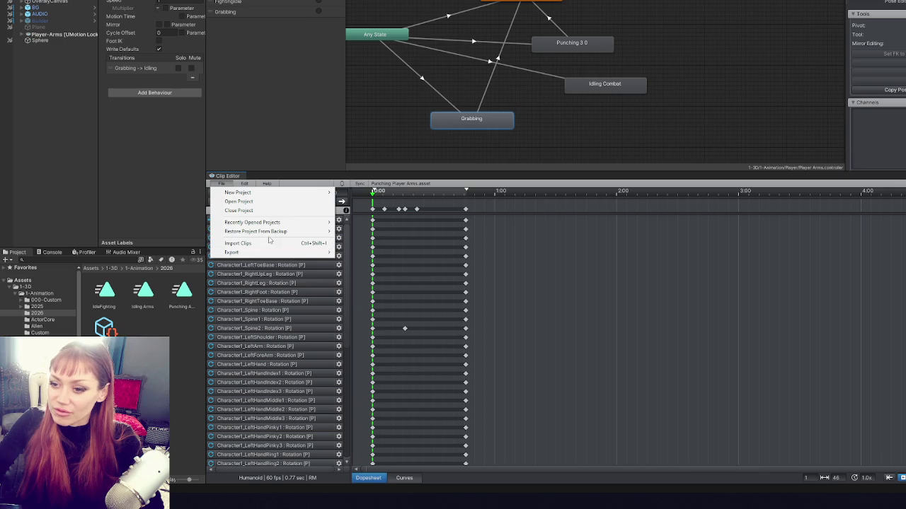
mouse_move(288, 255)
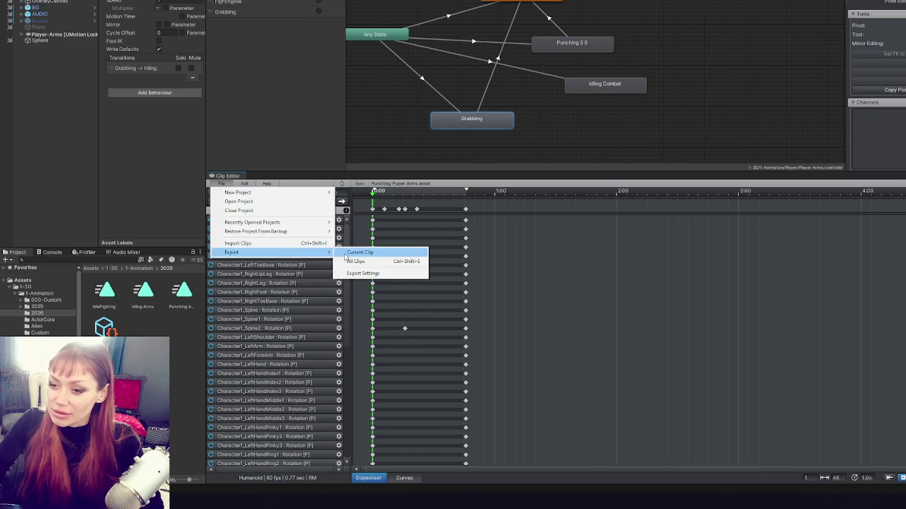
left_click(347, 254)
left_click(532, 263)
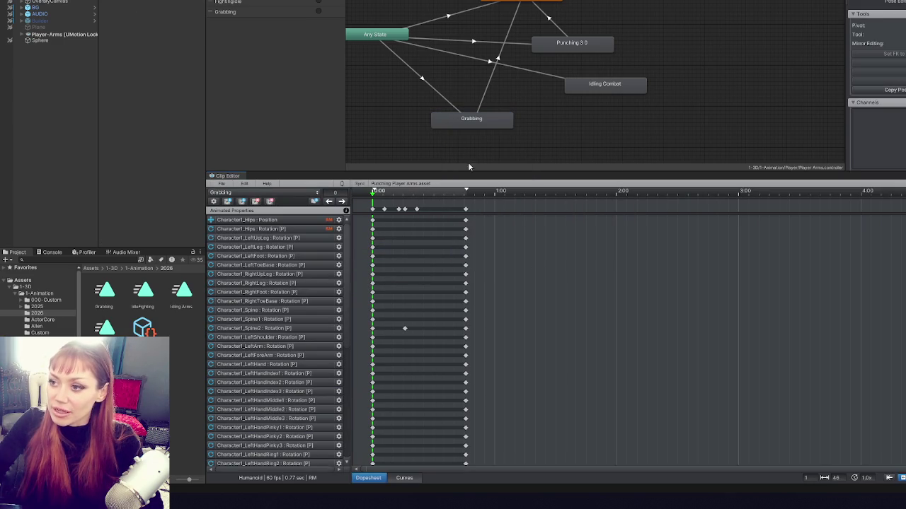
left_click(479, 121)
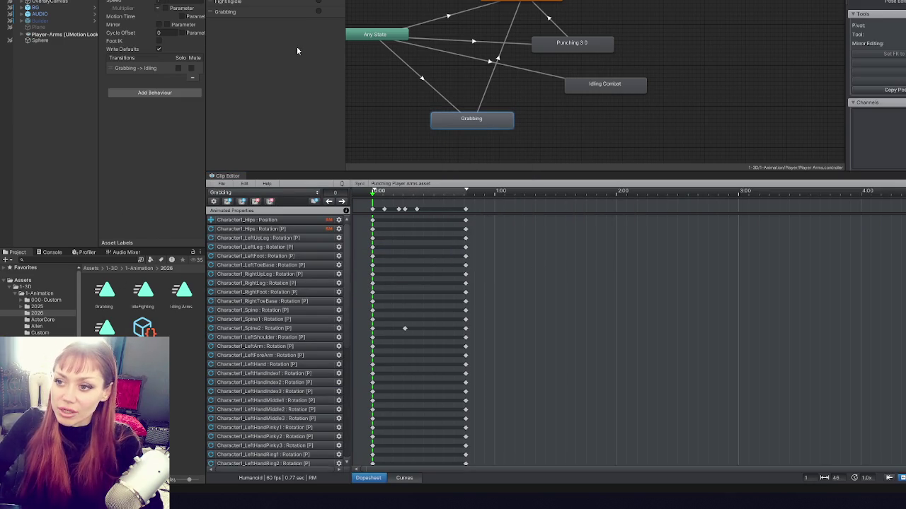
mouse_move(461, 174)
left_mouse_down()
mouse_move(502, 313)
mouse_move(508, 306)
left_mouse_up()
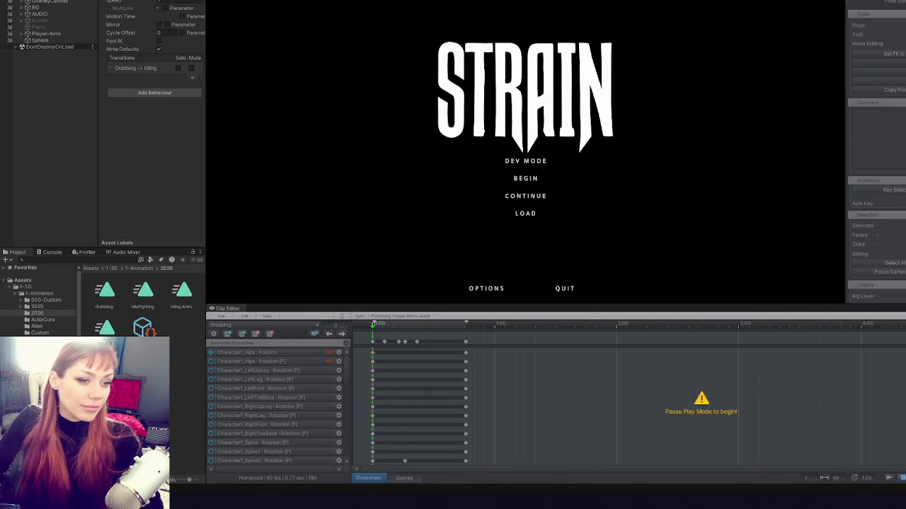
- Start STRAIN in DEV MODE and pause with Esc once loaded into the yard
left_click(542, 162)
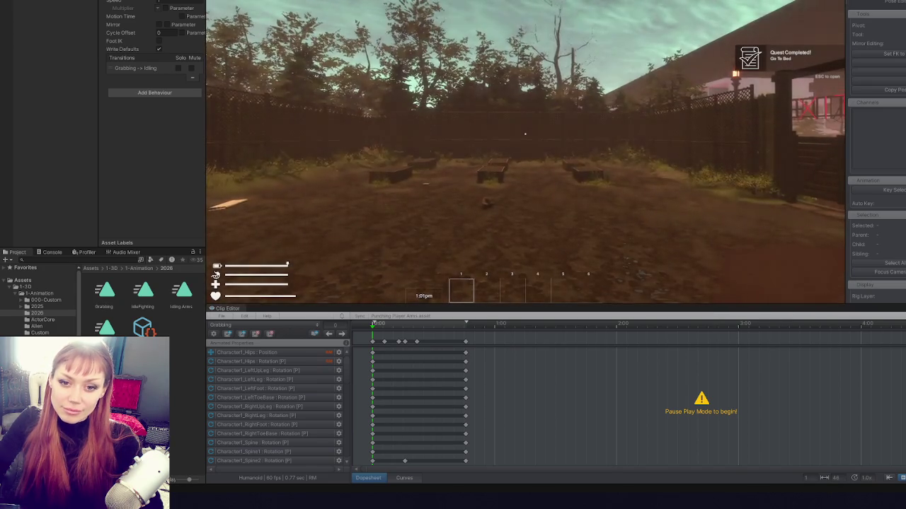
key("Escape")
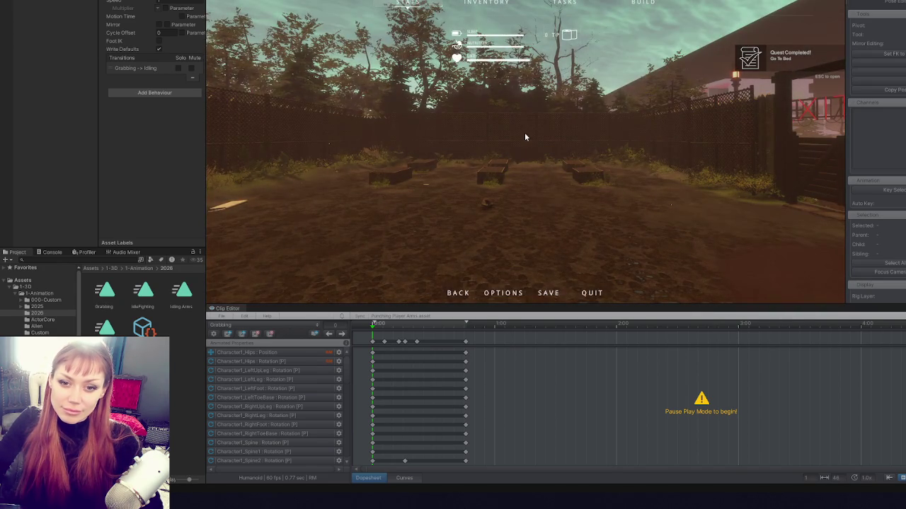